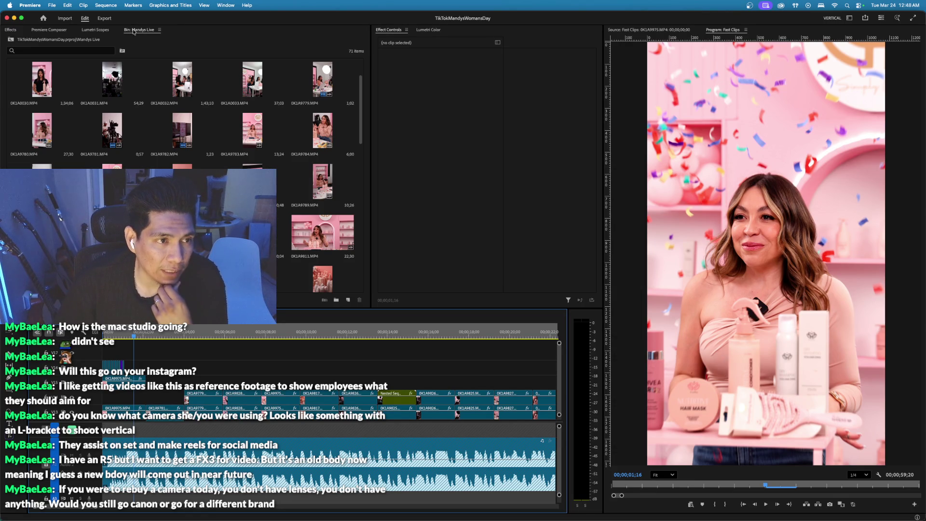
# Go up from the Mandys Live bin to the root, then close the TikTokMandysWomansDay project.
pyautogui.click(9, 40)
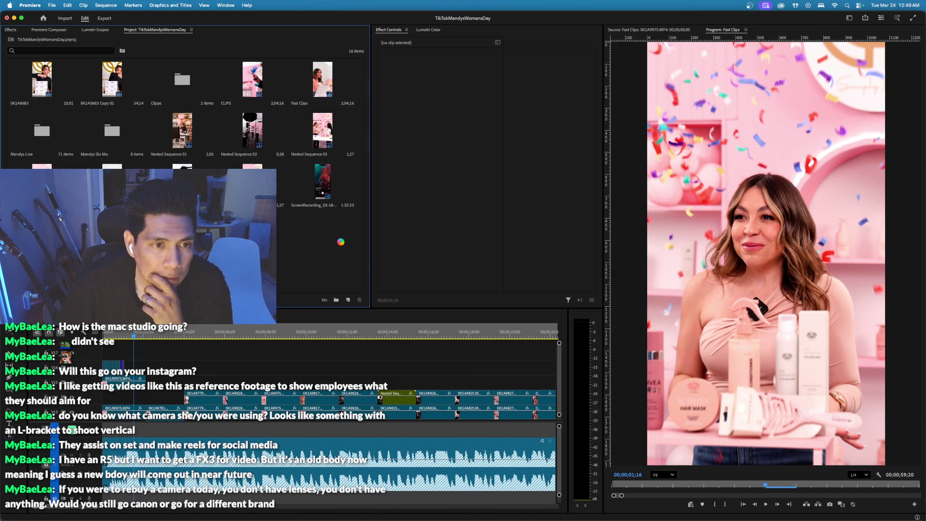
pyautogui.click(6, 18)
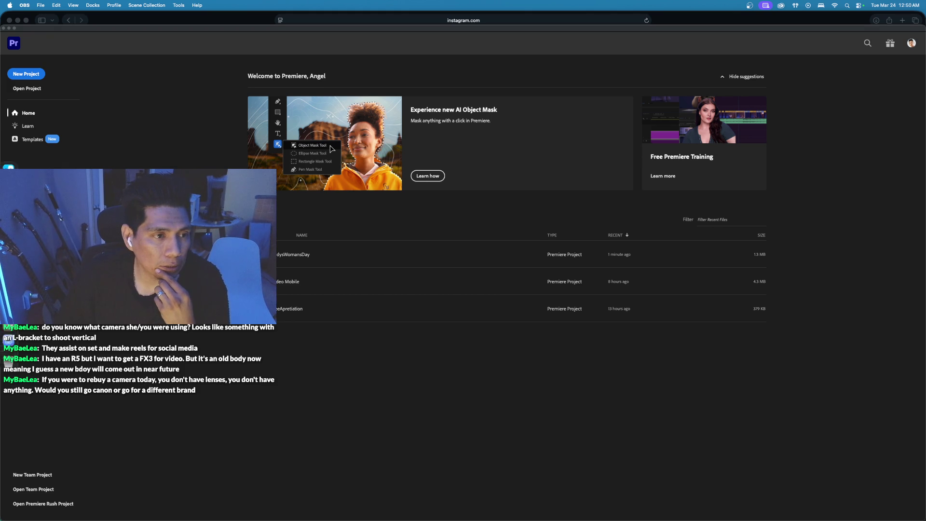
# Start a new project named 'InfluncerEditorialTikTok' and choose a custom save location.
pyautogui.click(22, 74)
pyautogui.write('Influnc')
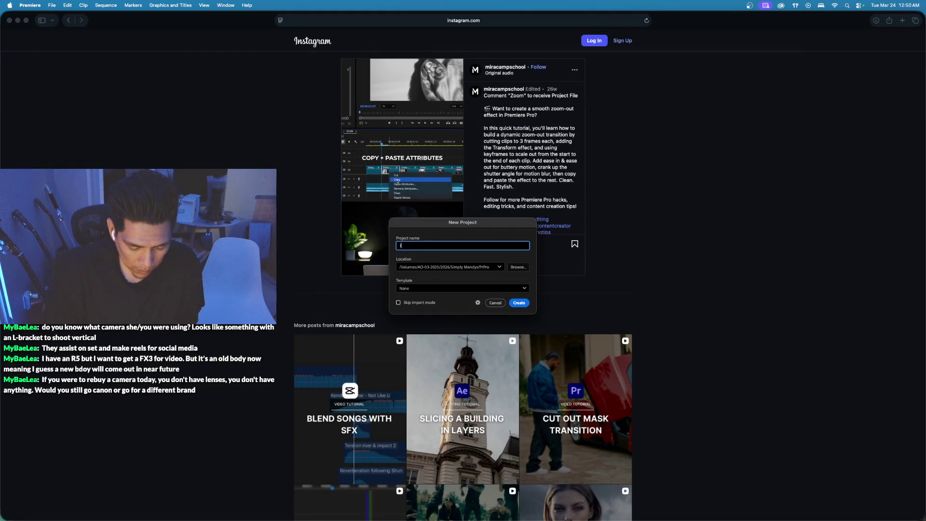
pyautogui.write('erEditorial')
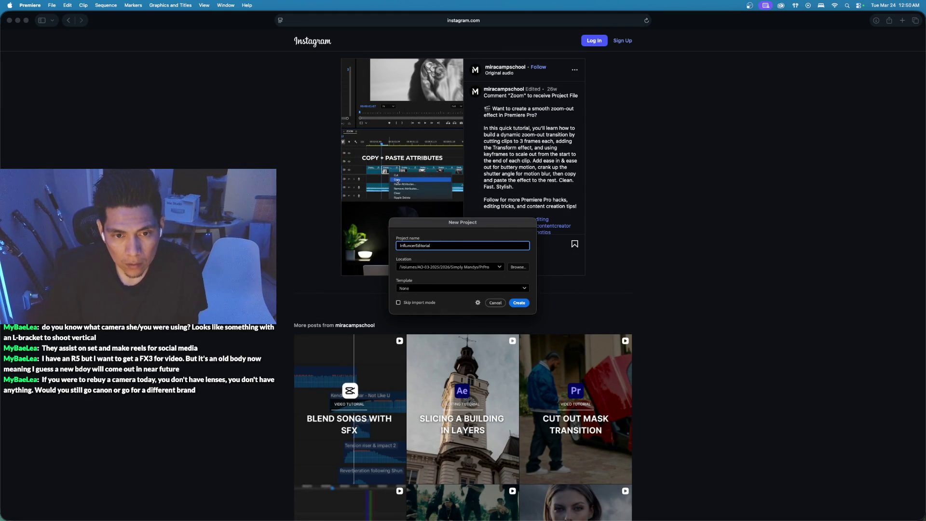
pyautogui.write('TikTok')
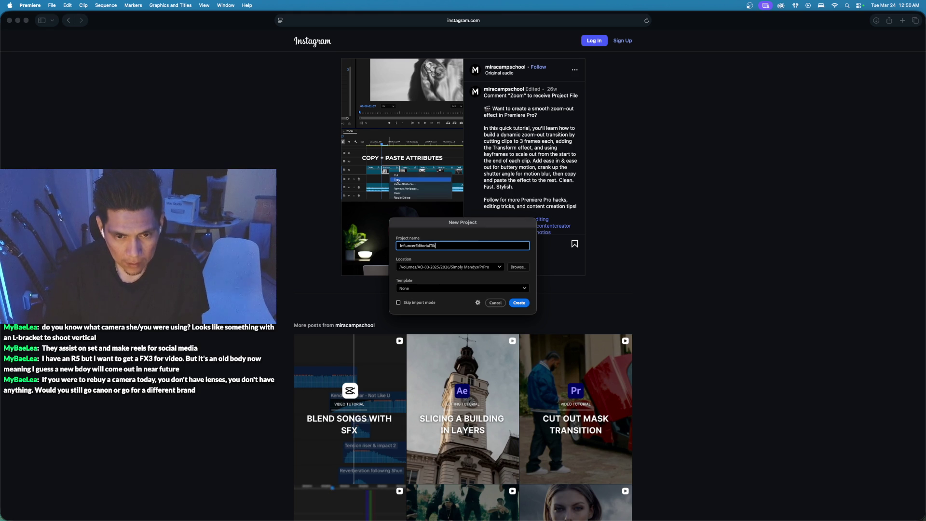
pyautogui.click(499, 267)
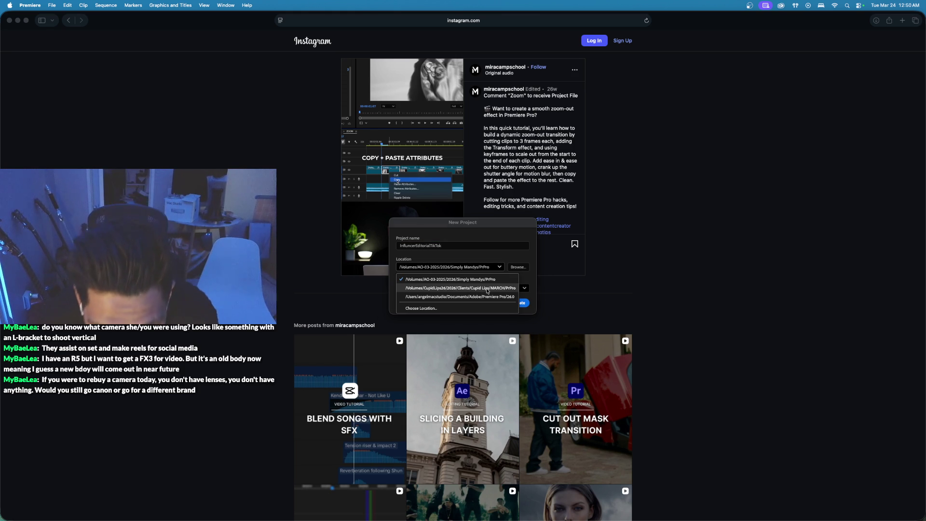
pyautogui.click(518, 267)
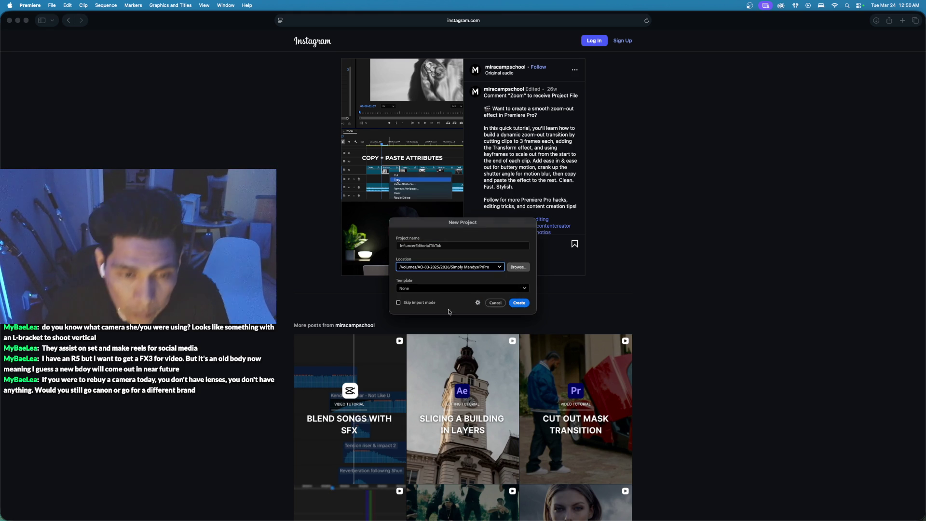
pyautogui.scroll(-1, 444, 313)
# Set the location to CupidLips26/2026/Cupid Lips/MARCH and create the project.
pyautogui.click(445, 342)
pyautogui.doubleClick(497, 309)
pyautogui.doubleClick(497, 309)
pyautogui.click(539, 308)
pyautogui.doubleClick(539, 309)
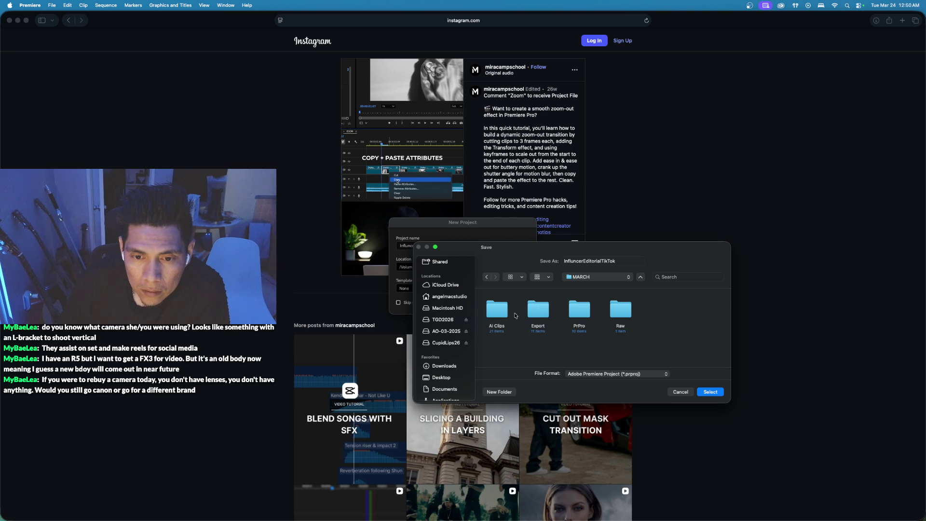
pyautogui.click(710, 391)
pyautogui.click(518, 303)
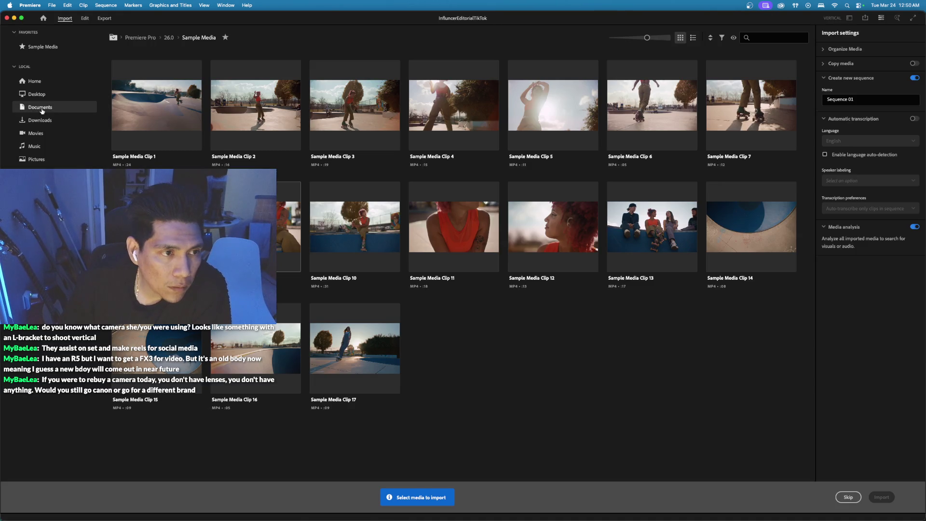
# Switch Premiere to the Edit workspace and open Cupid Lips/MARCH/PrPro in Finder.
pyautogui.click(85, 19)
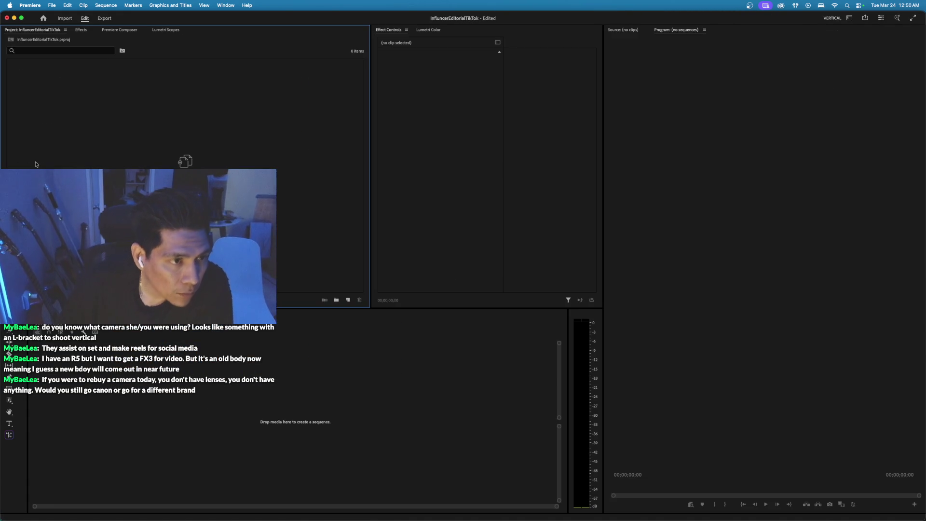
pyautogui.click(10, 169)
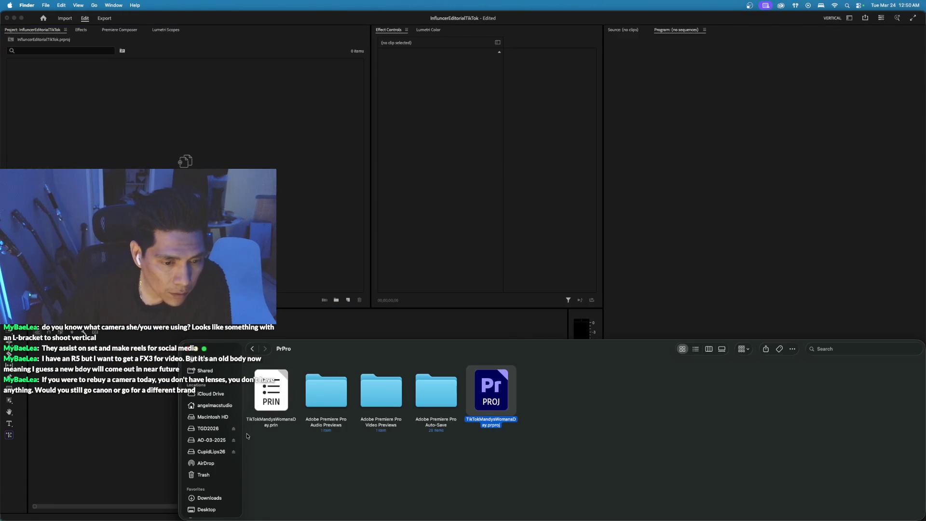
pyautogui.click(213, 451)
pyautogui.doubleClick(277, 394)
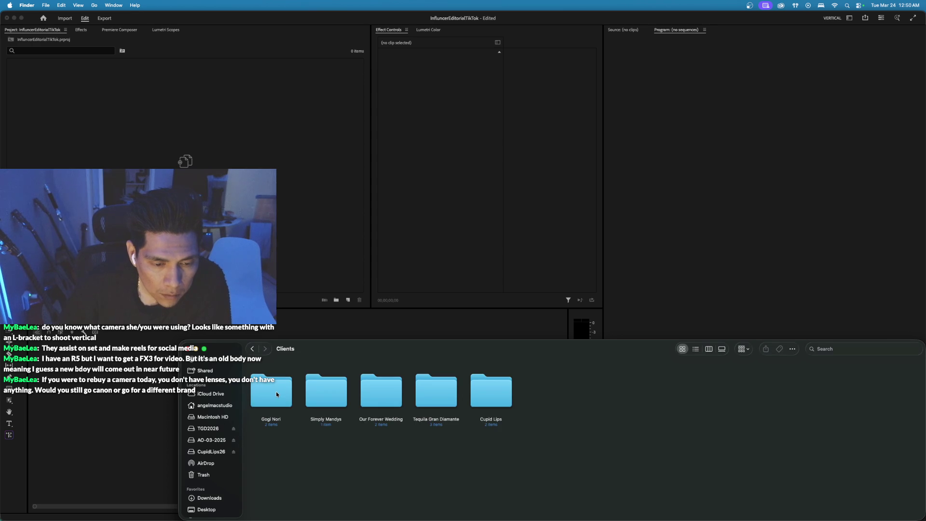
pyautogui.doubleClick(335, 398)
pyautogui.click(251, 348)
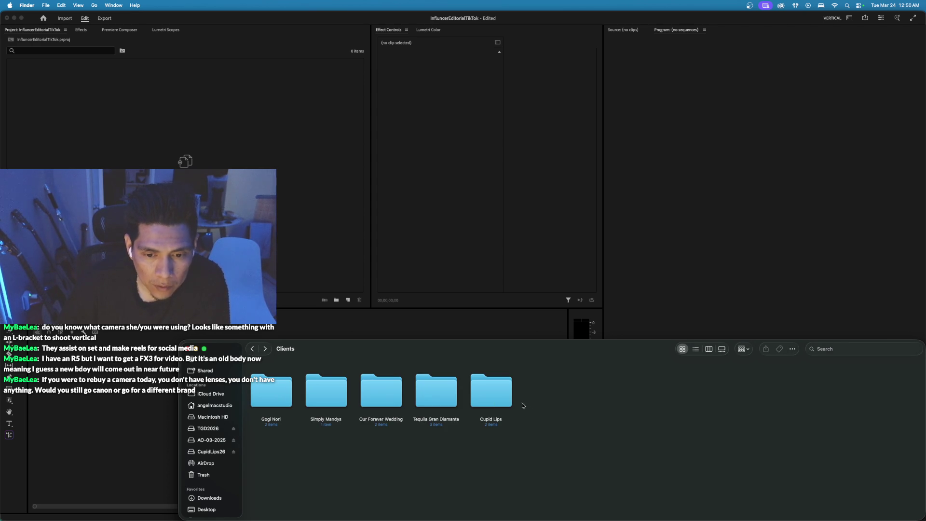
pyautogui.doubleClick(501, 398)
pyautogui.click(286, 405)
pyautogui.doubleClick(286, 405)
pyautogui.doubleClick(286, 404)
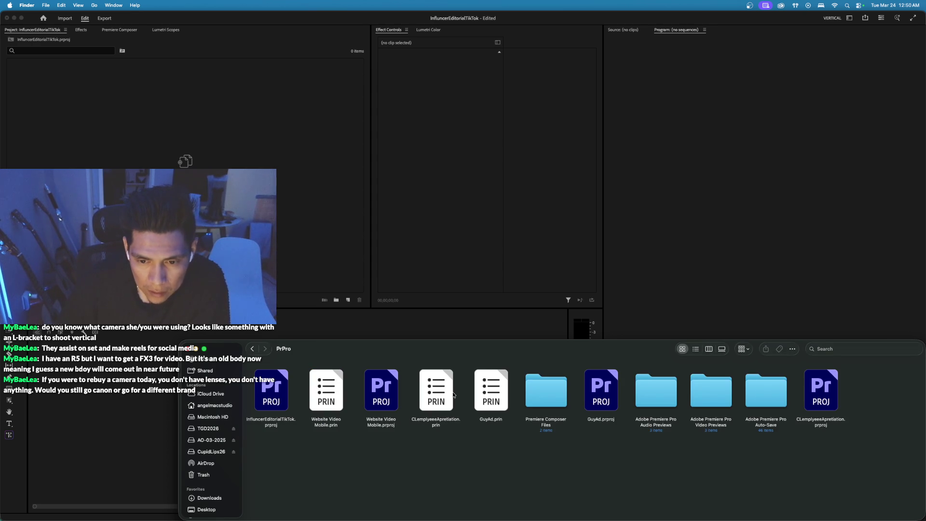
# Move InfluencerEditorialTikTok.prproj to the Trash and return to Premiere.
pyautogui.click(280, 401)
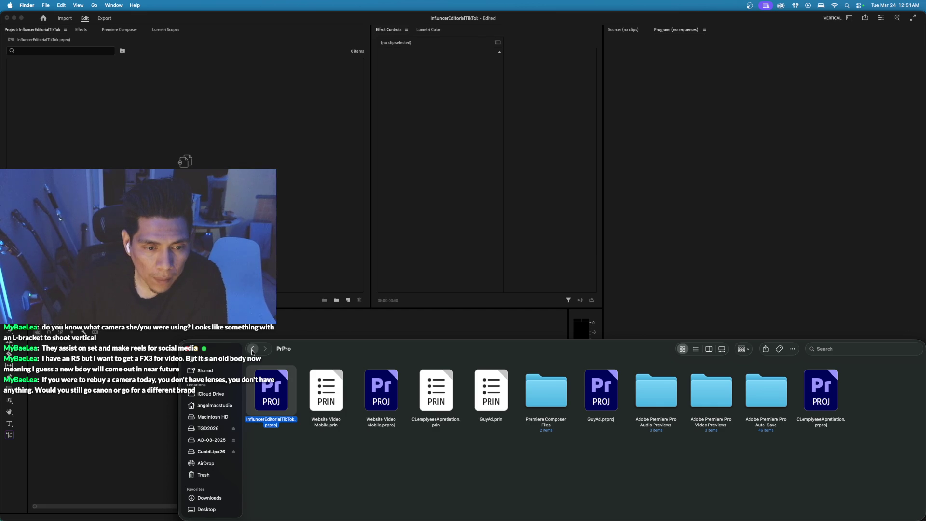
pyautogui.rightClick(278, 393)
pyautogui.click(307, 401)
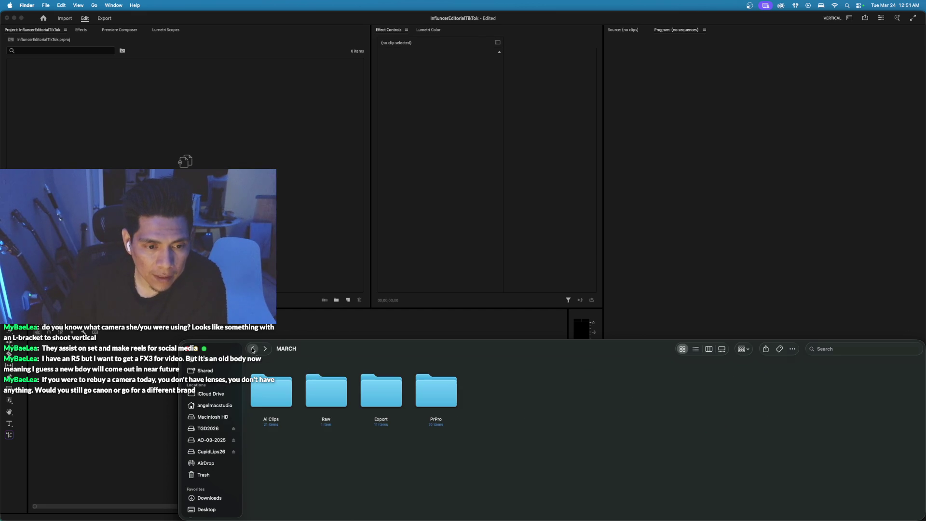
pyautogui.click(59, 101)
pyautogui.click(52, 5)
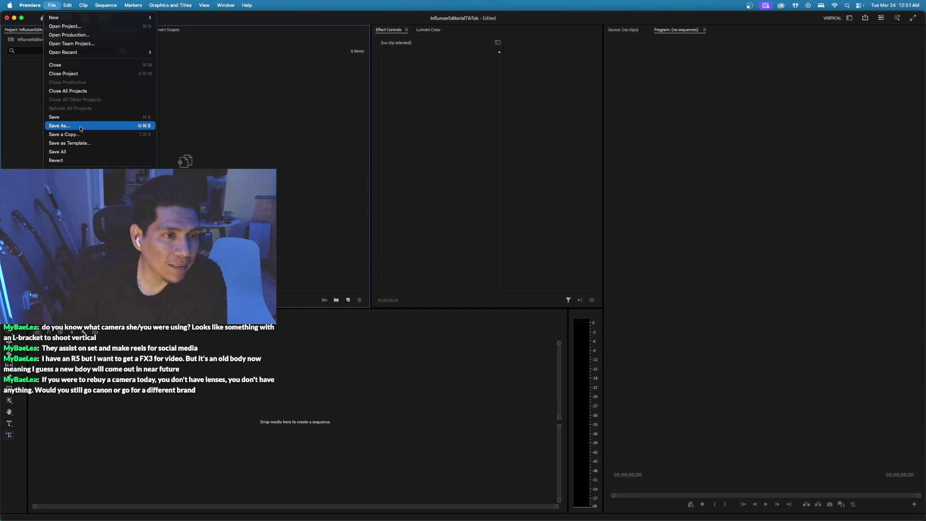
# Save As the project into Clients/Simply Mandys/March/PrPro.
pyautogui.click(63, 127)
pyautogui.click(333, 180)
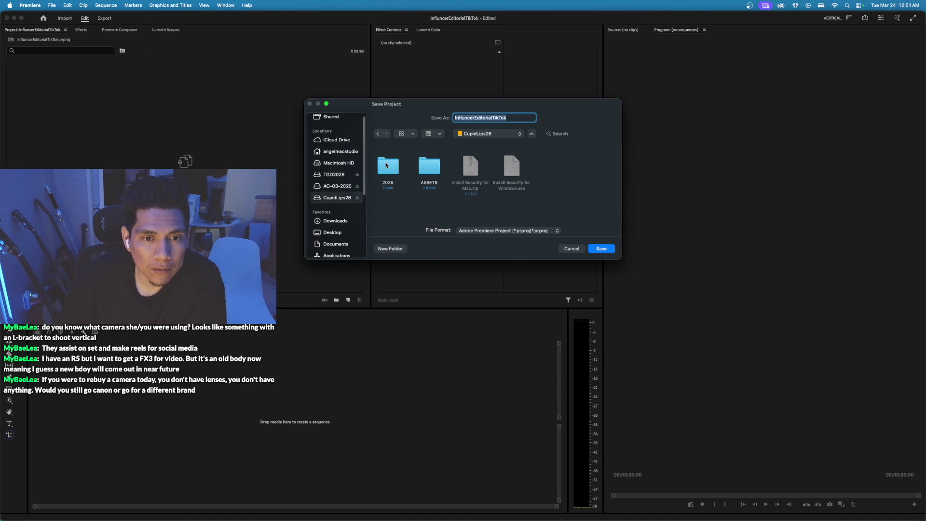
pyautogui.doubleClick(387, 163)
pyautogui.doubleClick(392, 166)
pyautogui.doubleClick(511, 166)
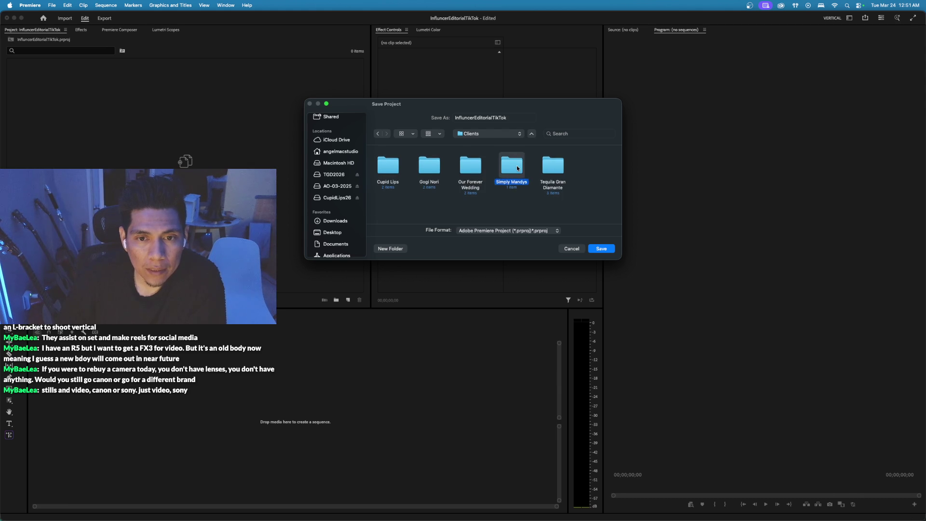
pyautogui.doubleClick(388, 169)
pyautogui.doubleClick(429, 167)
pyautogui.click(600, 248)
pyautogui.press('super+Tab')
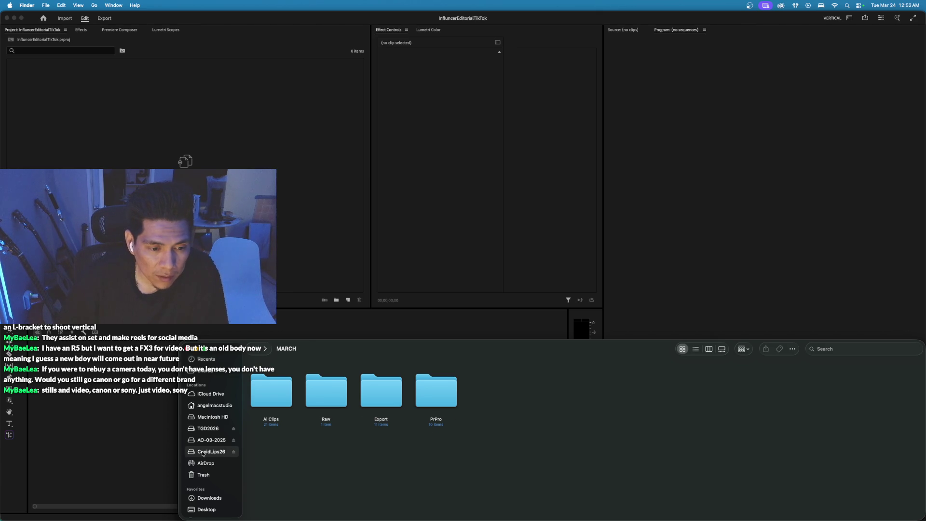
# In Finder, browse to CupidLips26/2026/Clients/Simply Mandys/March/Raw/Video.
pyautogui.click(203, 452)
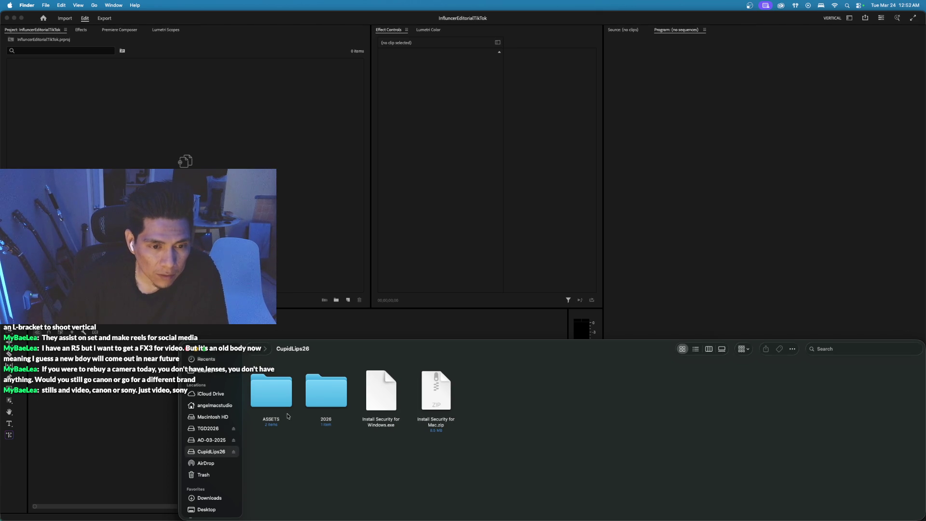
pyautogui.doubleClick(330, 396)
pyautogui.click(276, 404)
pyautogui.doubleClick(277, 404)
pyautogui.doubleClick(278, 392)
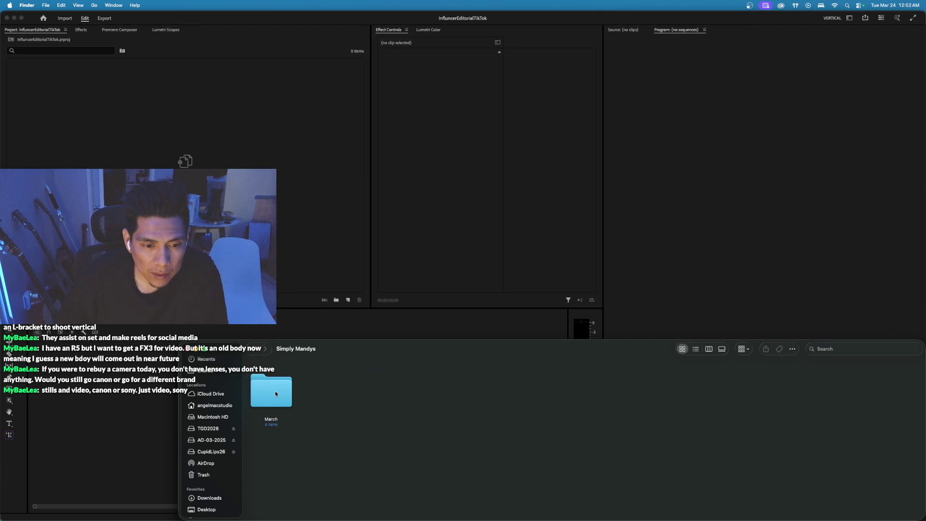
pyautogui.doubleClick(279, 392)
pyautogui.doubleClick(427, 394)
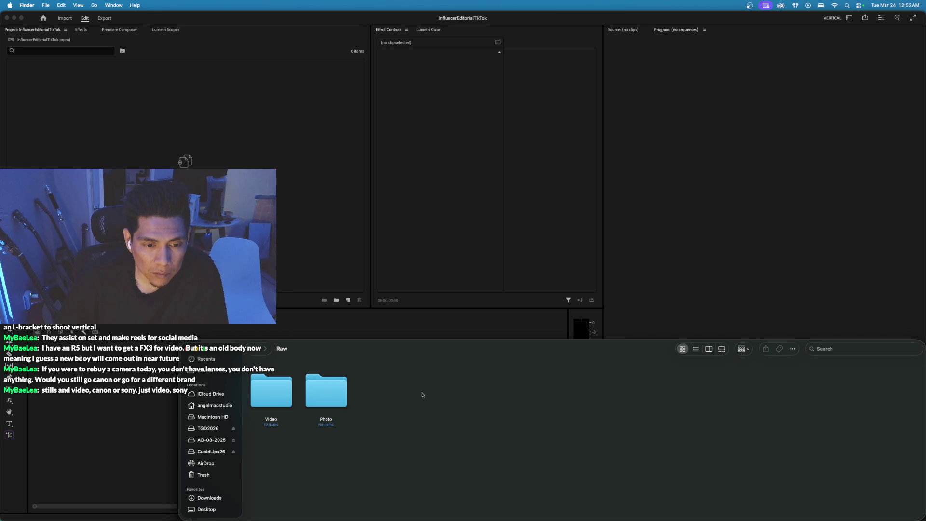
pyautogui.doubleClick(272, 401)
# Drag the Jvcabby folder from TikTok Live March/Videos into Premiere's Project panel.
pyautogui.doubleClick(280, 399)
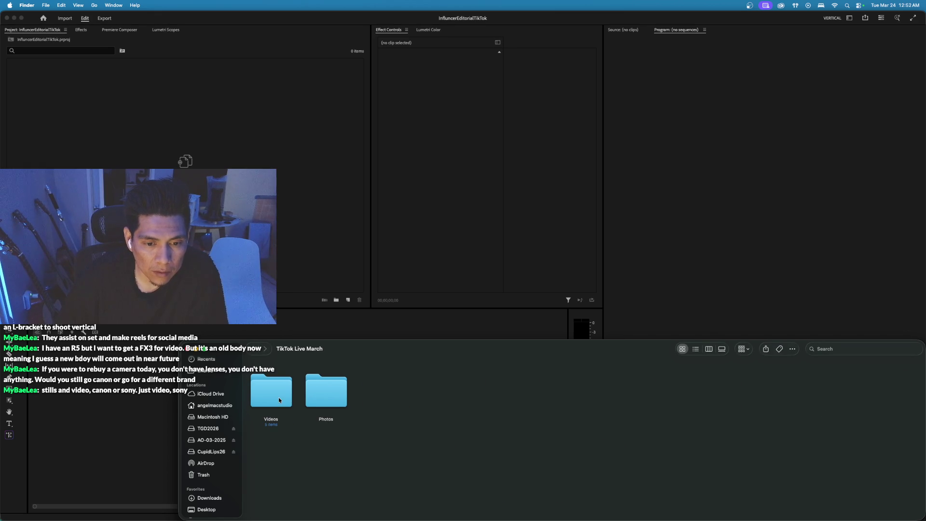
pyautogui.doubleClick(292, 401)
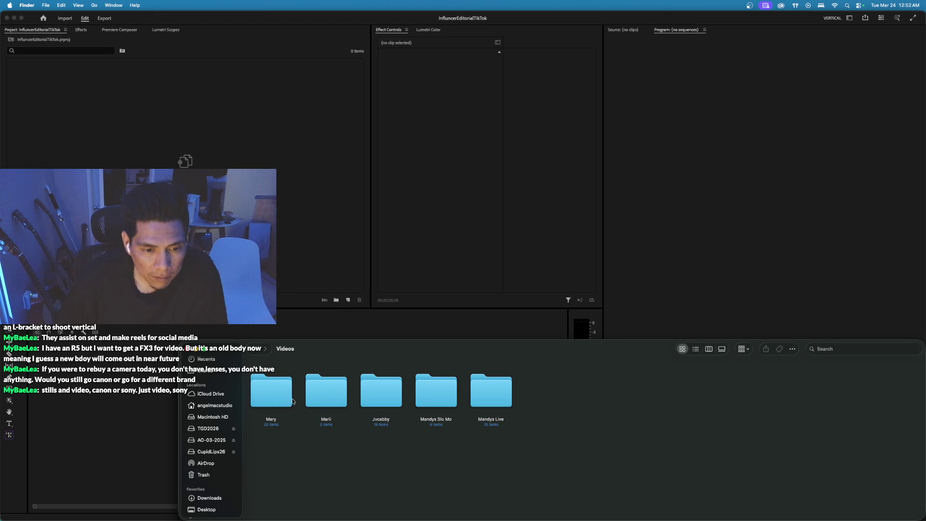
pyautogui.doubleClick(369, 387)
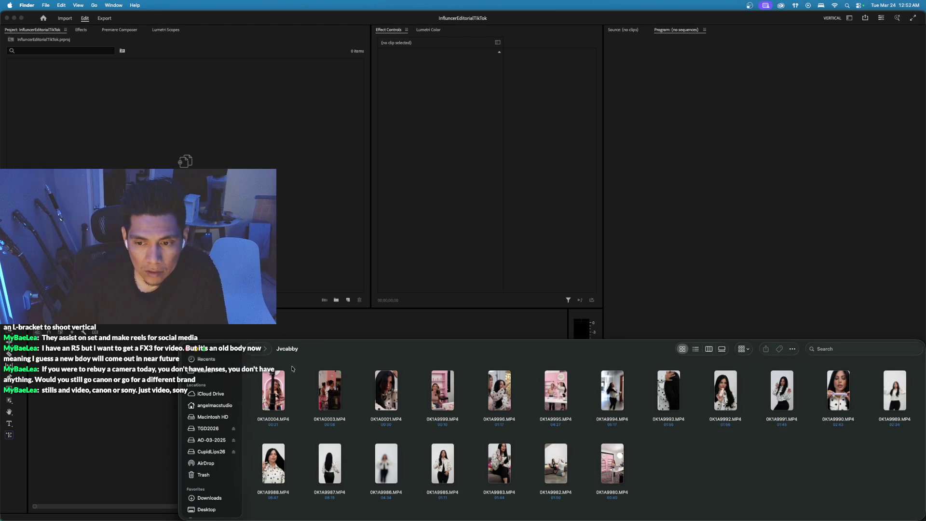
pyautogui.press('super+bracketleft')
pyautogui.moveTo(381, 390); pyautogui.dragTo(97, 96)
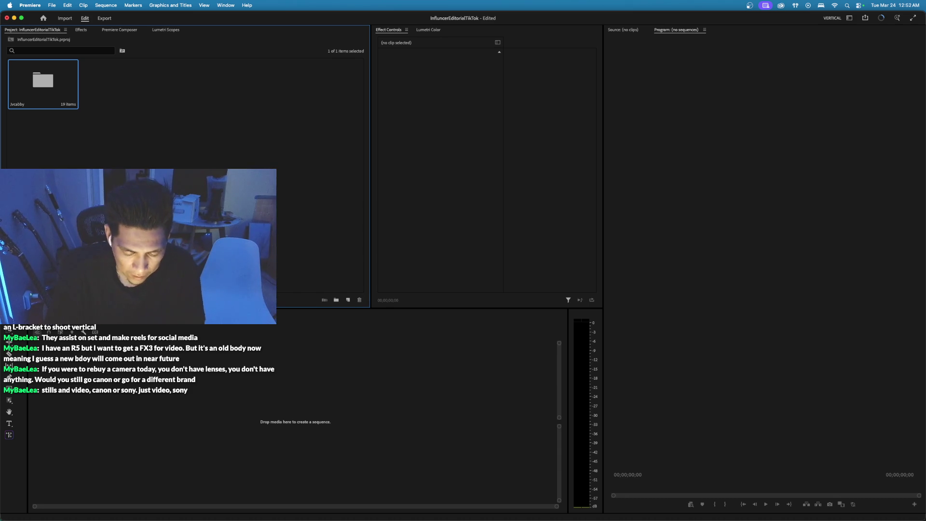
# Lower the volume and switch past Instagram over to Spotify.
pyautogui.press('XF86AudioLowerVolume')
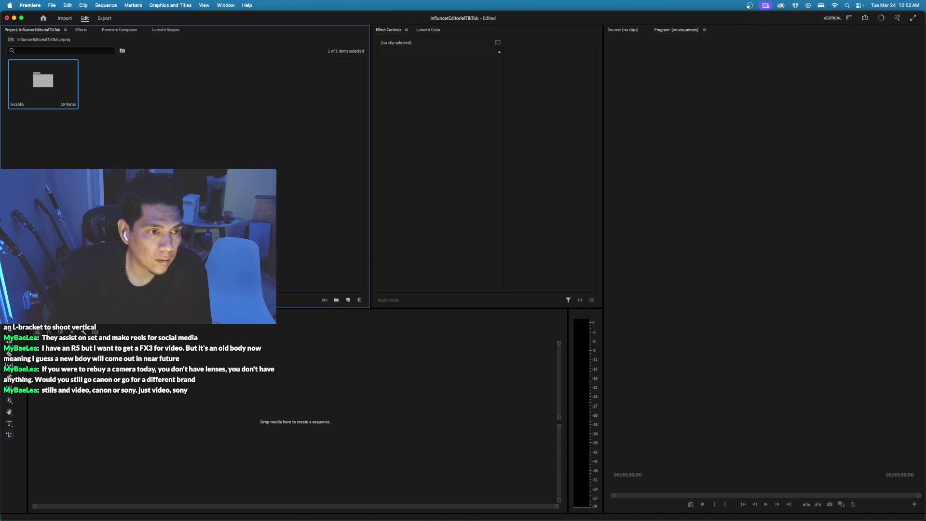
pyautogui.press('super+Tab')
pyautogui.press('super+Tab')
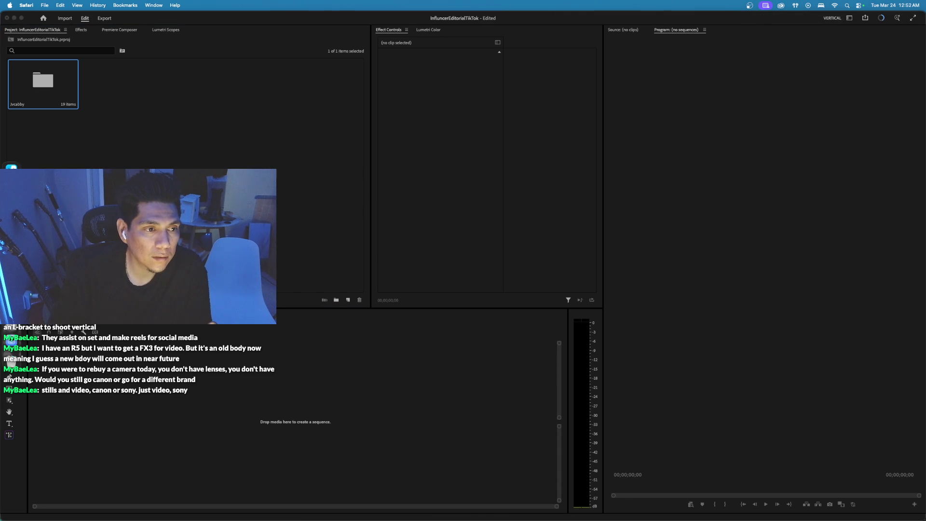
pyautogui.press('super+Tab')
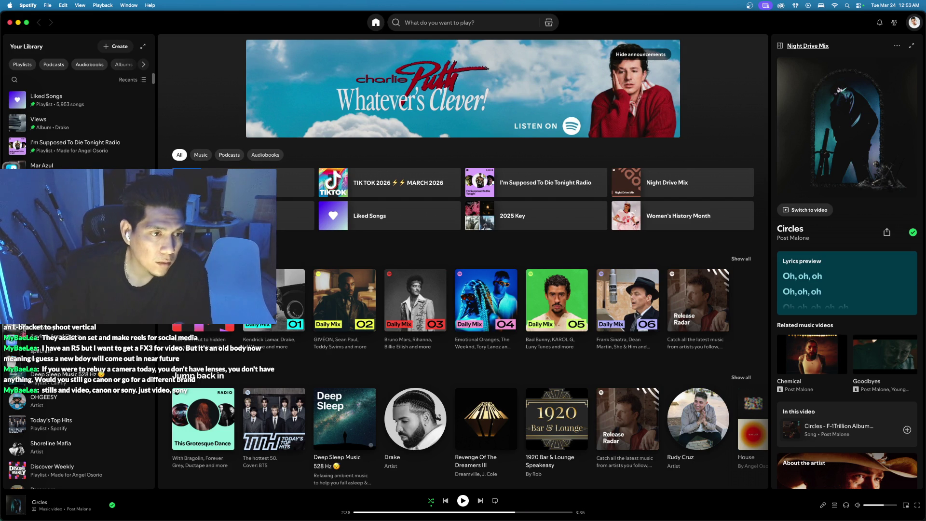
# Leave Spotify and bring Premiere's Project panel back to the front.
pyautogui.press('super+Tab')
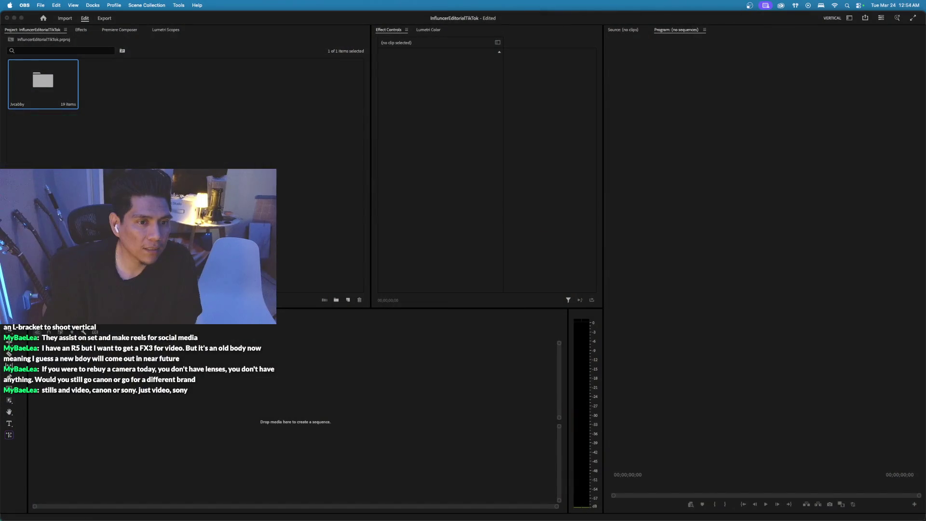
pyautogui.click(53, 83)
# Open the Jvcabby bin and preview clip 0K1A9985.MP4.
pyautogui.doubleClick(53, 83)
pyautogui.doubleClick(112, 130)
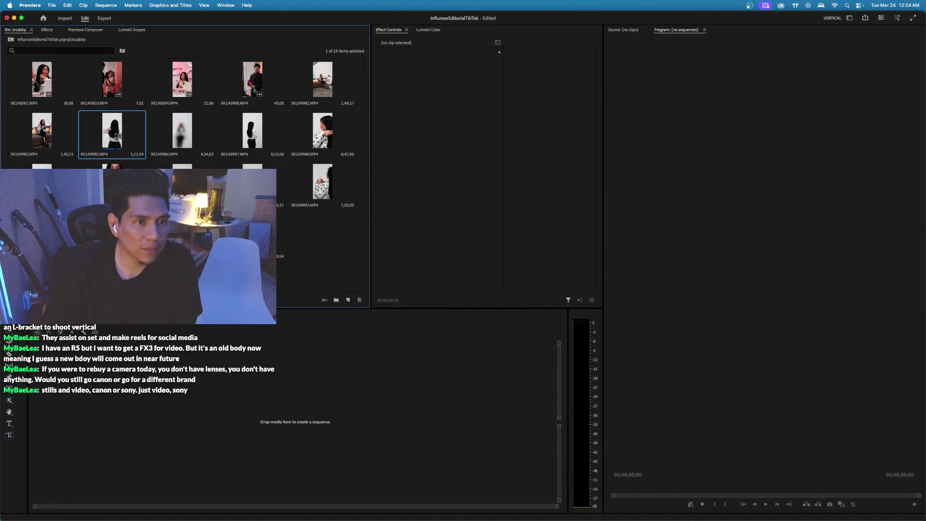
pyautogui.moveTo(662, 489); pyautogui.dragTo(907, 494)
# Mark a two-second In/Out range on 0K1A9986 and drop it into a new sequence.
pyautogui.doubleClick(178, 135)
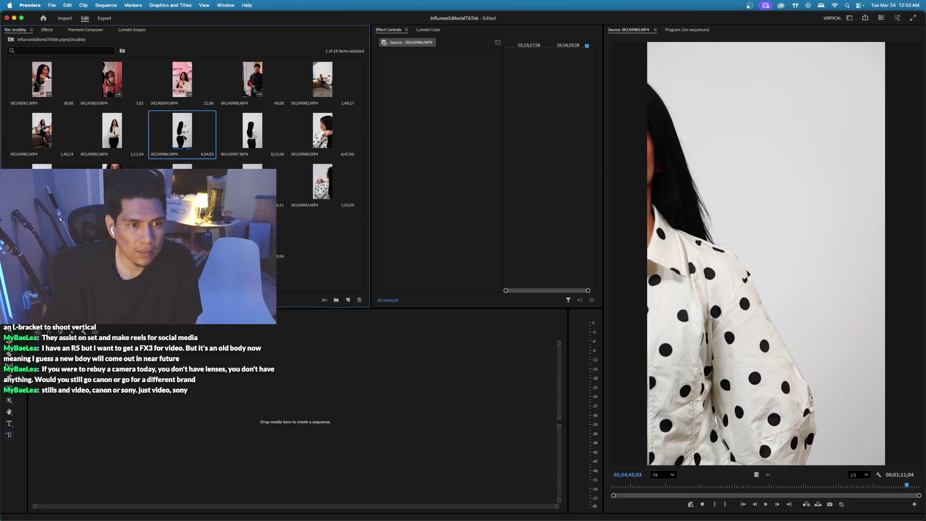
pyautogui.moveTo(622, 485); pyautogui.dragTo(683, 490)
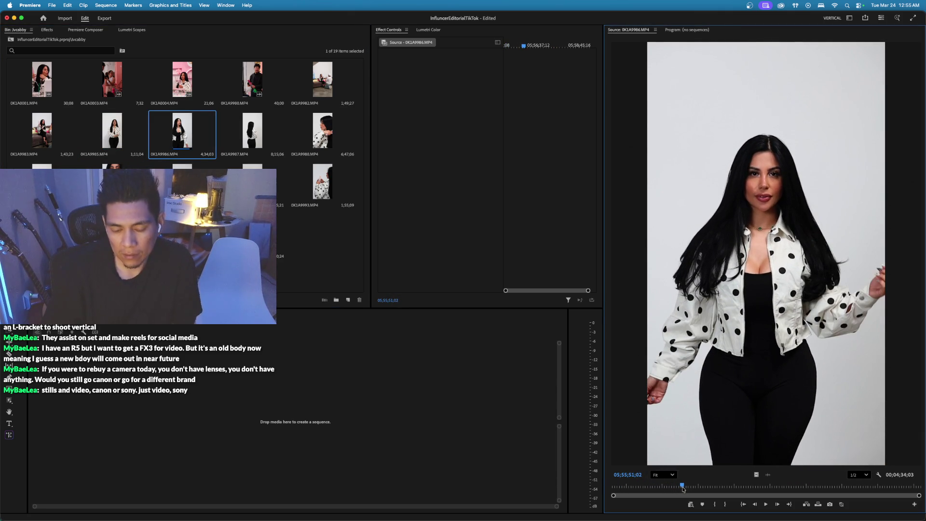
pyautogui.press('i')
pyautogui.press('space')
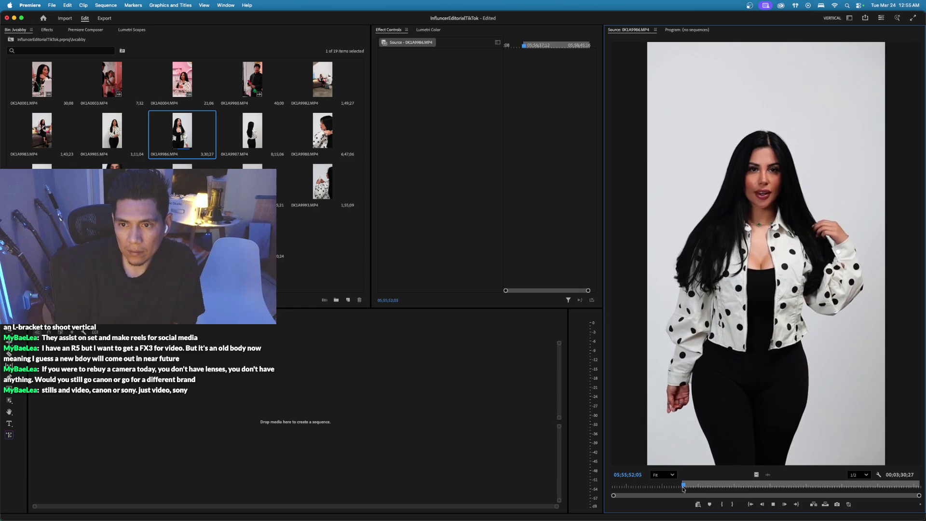
pyautogui.press('space')
pyautogui.press('o')
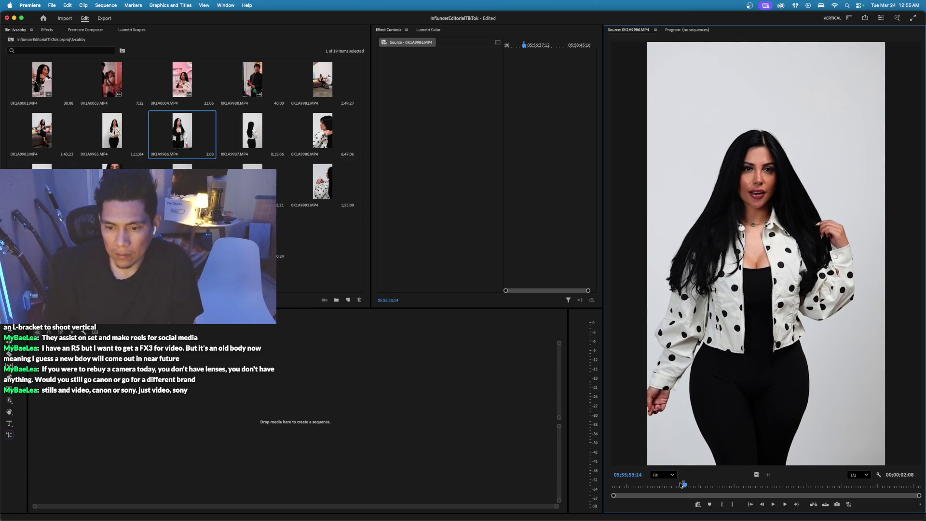
pyautogui.moveTo(747, 474); pyautogui.dragTo(104, 415)
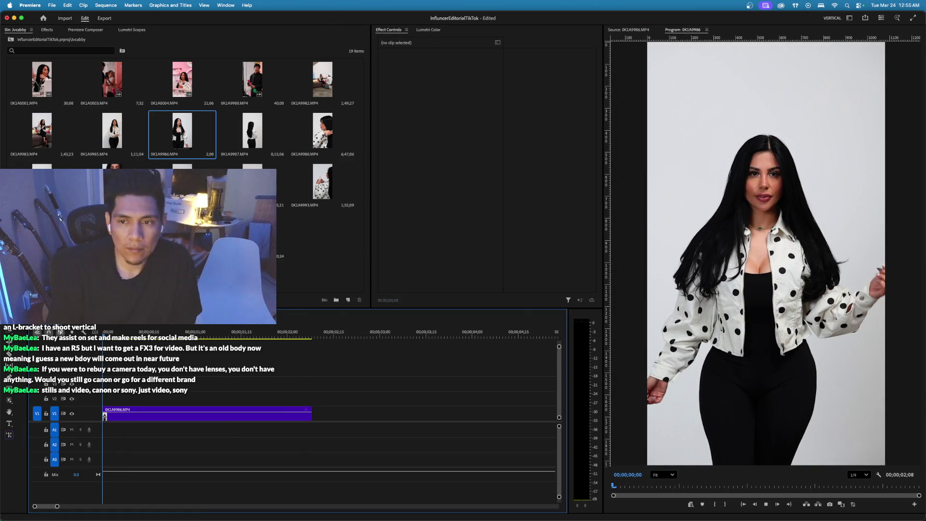
# Play the 0K1A9986 sequence twice, then load mascara clip 0K1A9990 for previewing.
pyautogui.press('space')
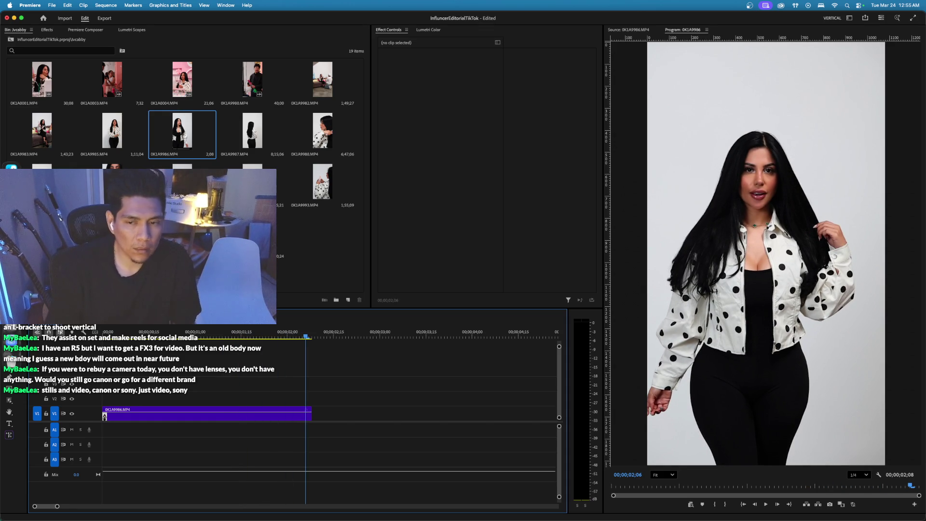
pyautogui.press('space')
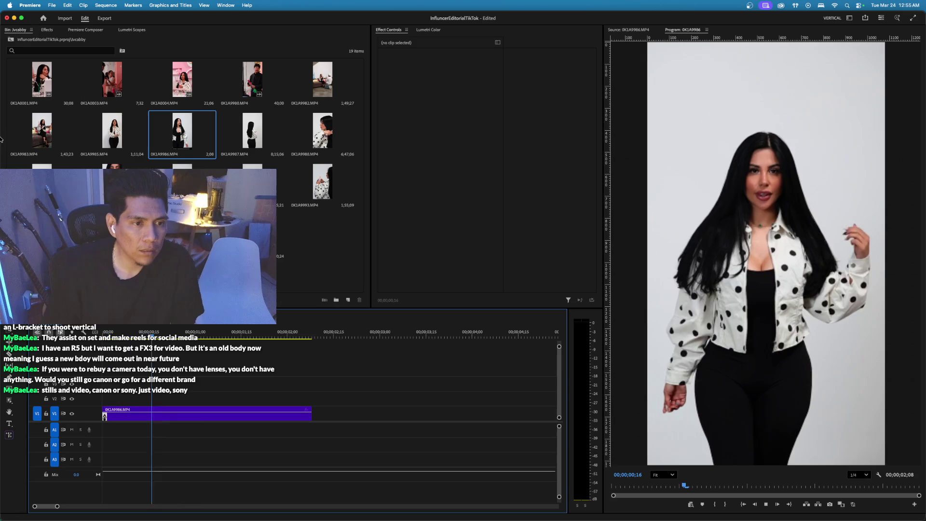
pyautogui.doubleClick(111, 183)
# Mark an eight-second section of 0K1A9990 and place it on V2 at the sequence start.
pyautogui.moveTo(748, 486); pyautogui.dragTo(823, 488)
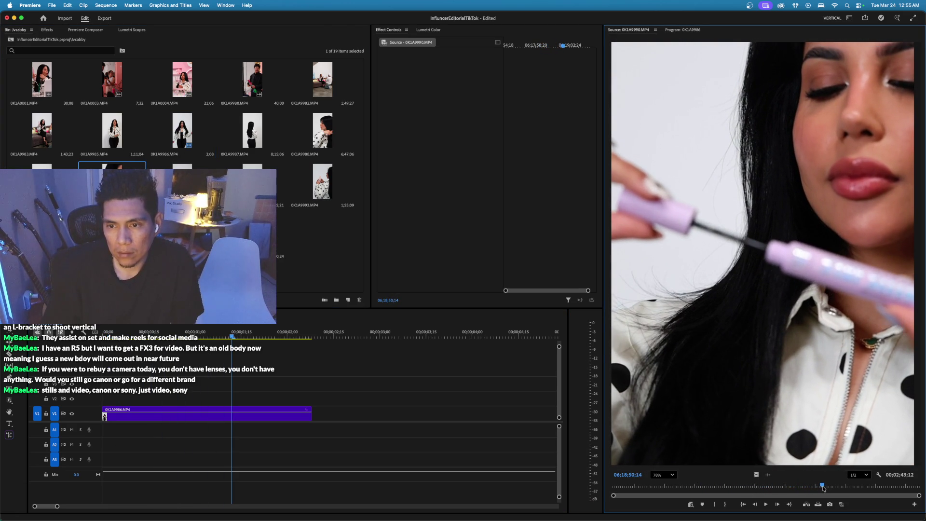
pyautogui.press('i')
pyautogui.press('space')
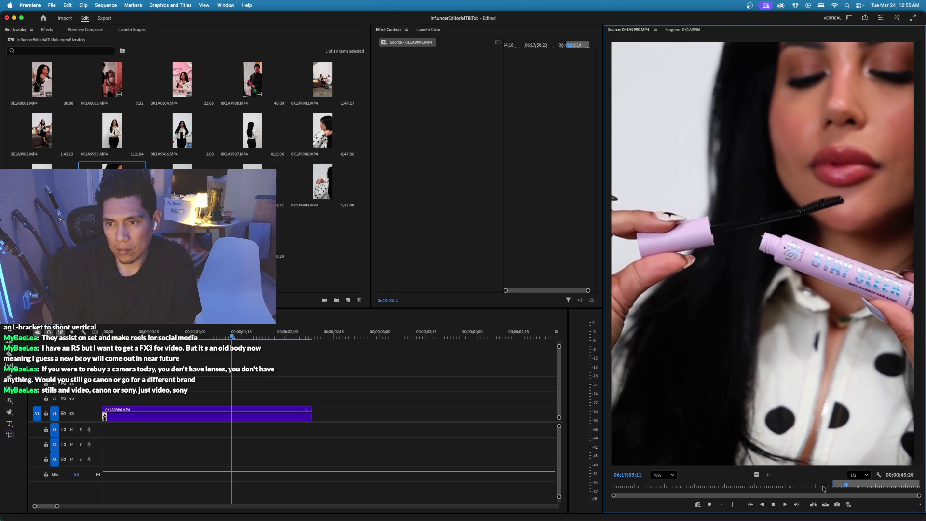
pyautogui.press('o')
pyautogui.press('space')
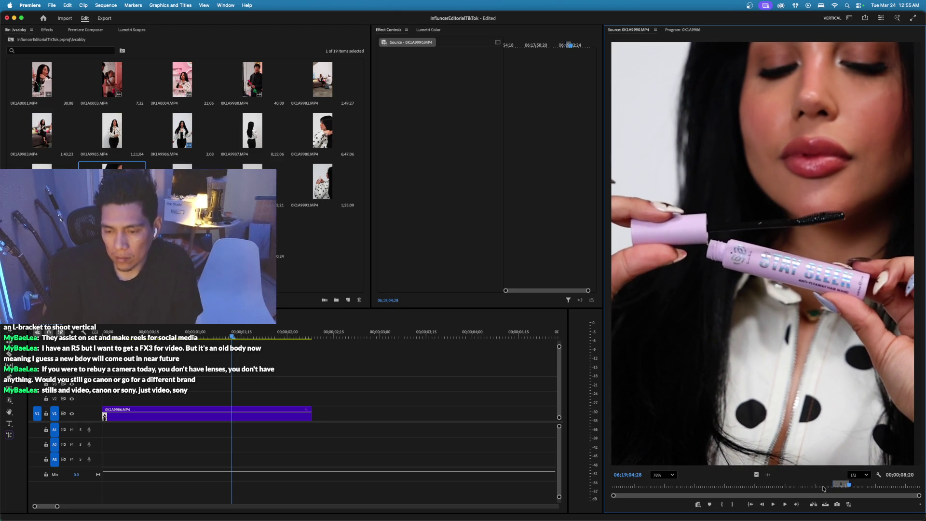
pyautogui.moveTo(752, 476)
pyautogui.mouseDown()
pyautogui.moveTo(241, 386)
pyautogui.moveTo(145, 385)
pyautogui.moveTo(153, 400)
pyautogui.moveTo(105, 401)
pyautogui.mouseUp()
# Preview the two stacked clips from the start of the sequence.
pyautogui.press('Up')
pyautogui.press('space')
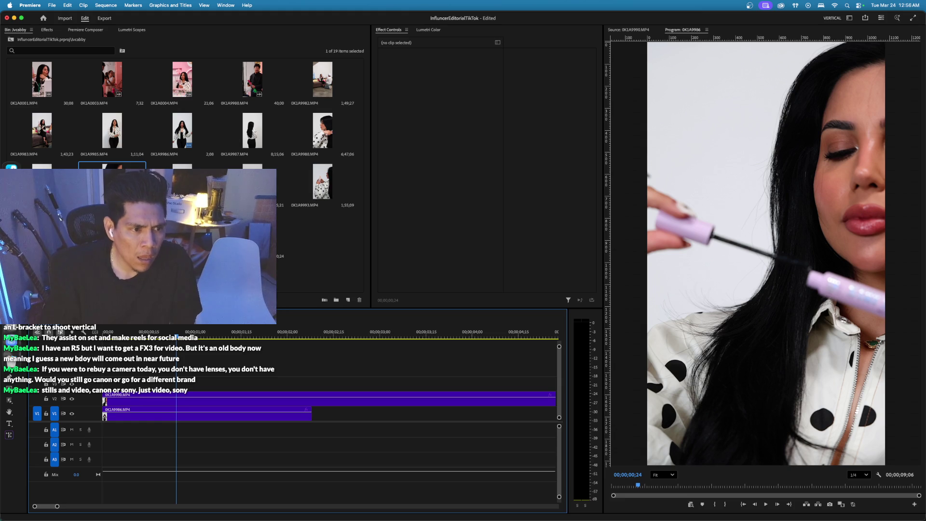
pyautogui.press('super+Tab')
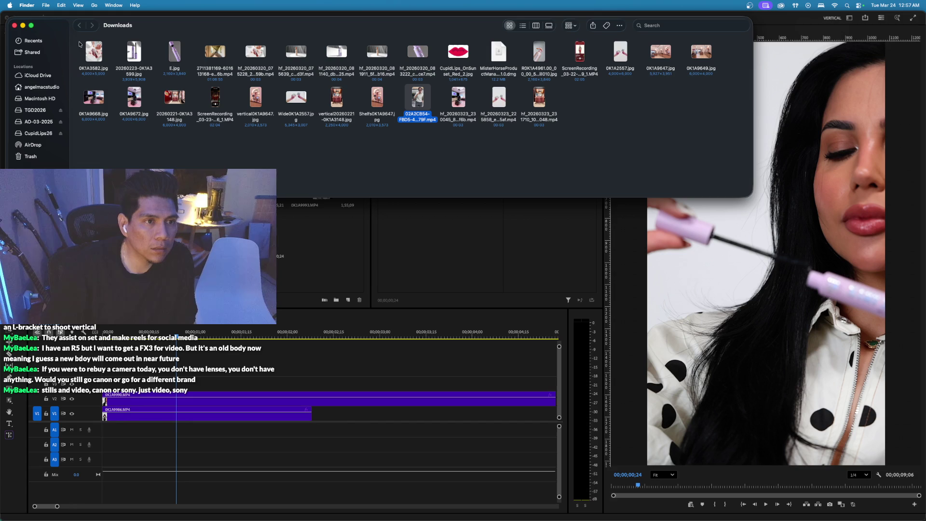
# Drag the first video from CupidLips26's ASSETS > SONGS folder into Premiere's Jvcabby bin.
pyautogui.click(37, 134)
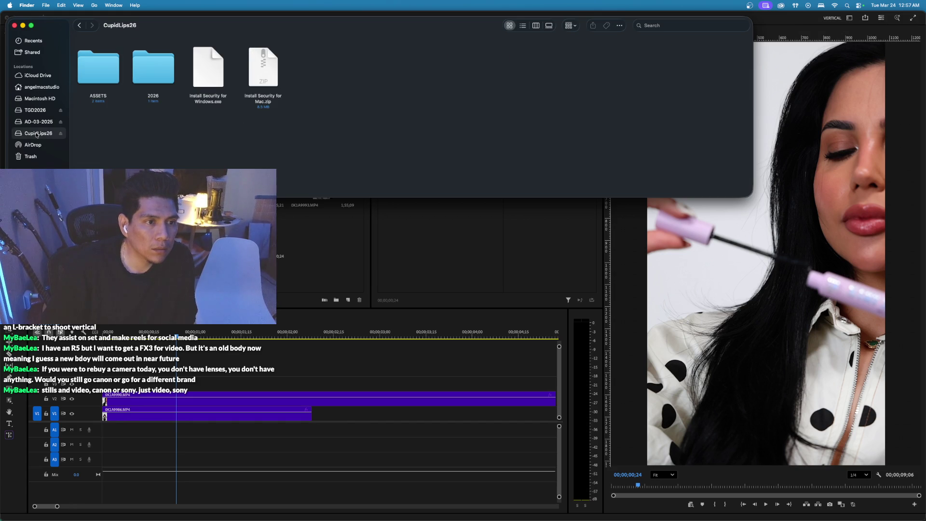
pyautogui.doubleClick(97, 84)
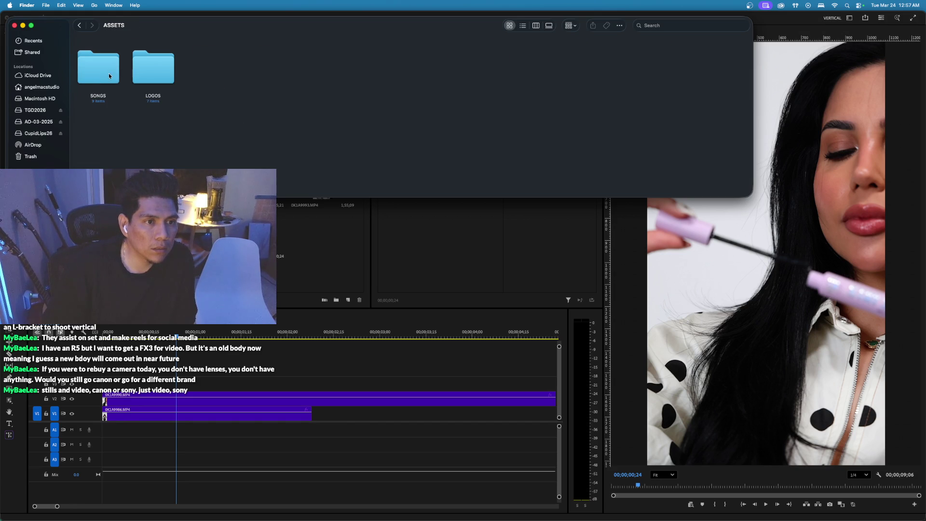
pyautogui.doubleClick(97, 84)
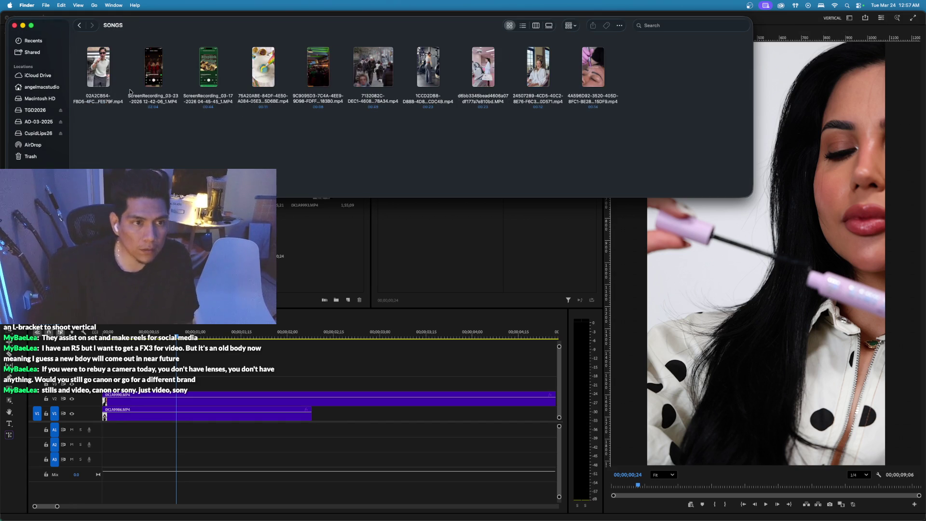
pyautogui.moveTo(1, 347)
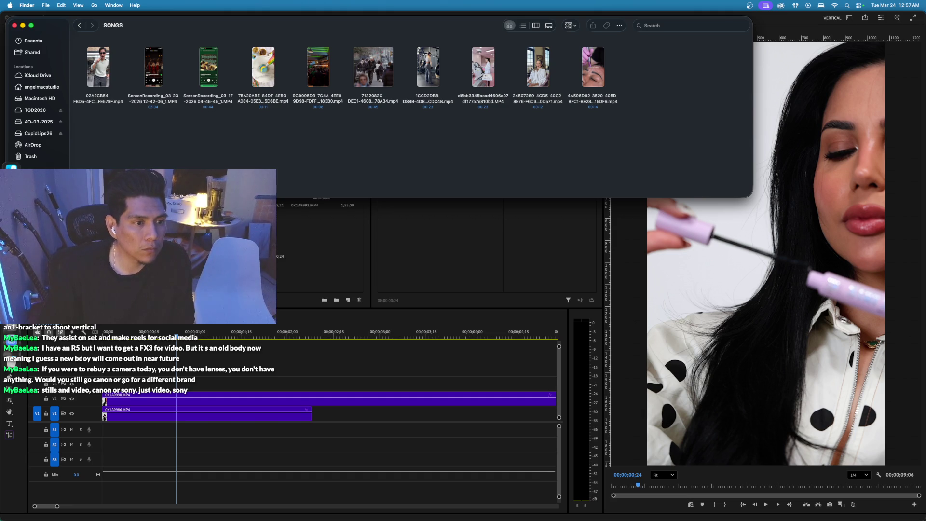
pyautogui.press('super+Tab')
pyautogui.press('super+Tab')
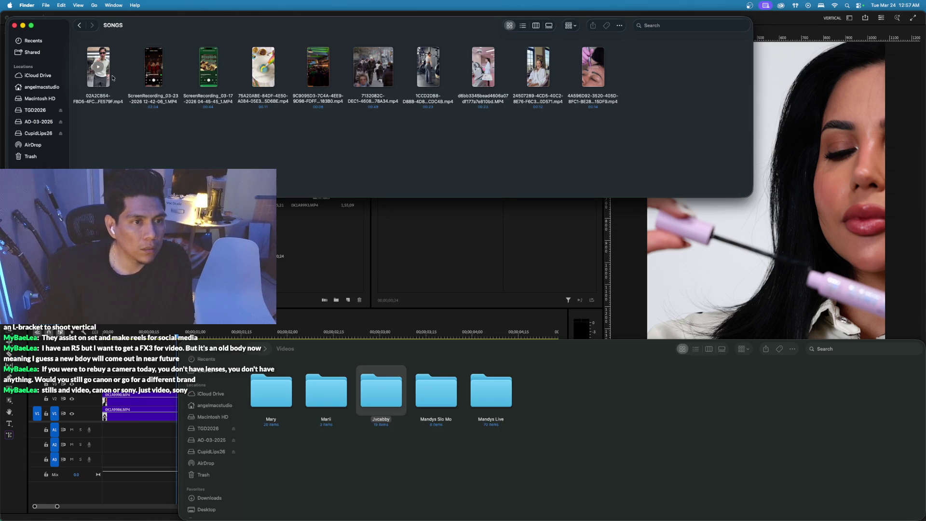
pyautogui.click(103, 83)
pyautogui.moveTo(103, 82)
pyautogui.mouseDown()
pyautogui.moveTo(323, 231)
pyautogui.moveTo(710, 456)
pyautogui.mouseUp()
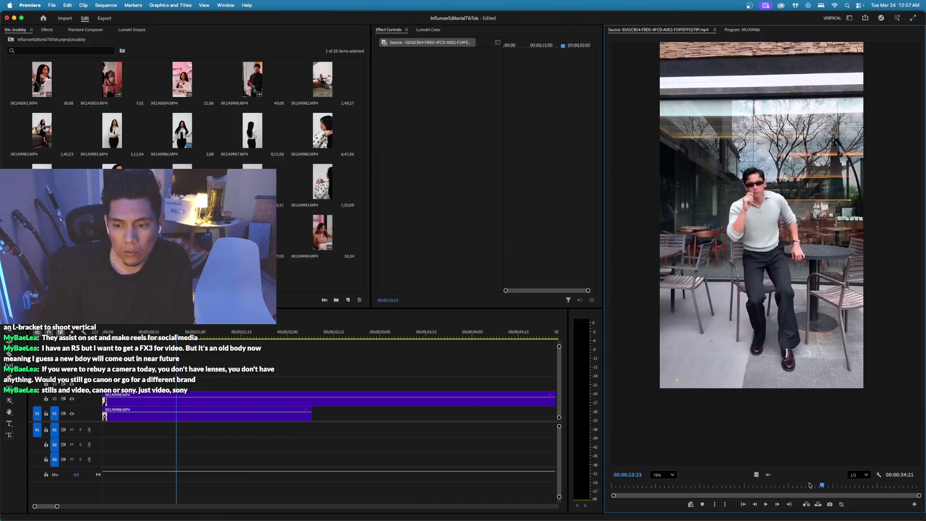
# Lay the song video's audio onto A1 at the sequence start and play it back.
pyautogui.moveTo(769, 474); pyautogui.dragTo(103, 434)
pyautogui.click(121, 336)
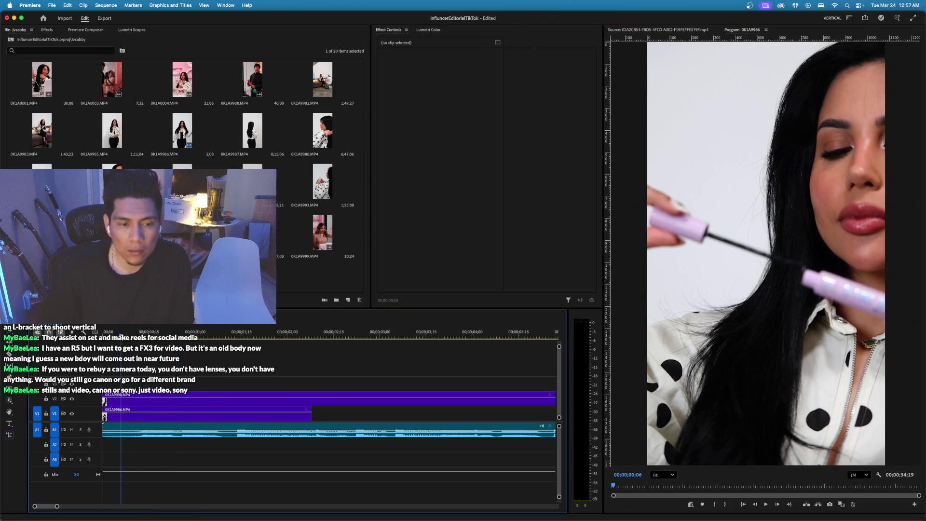
pyautogui.click(151, 405)
pyautogui.press('space')
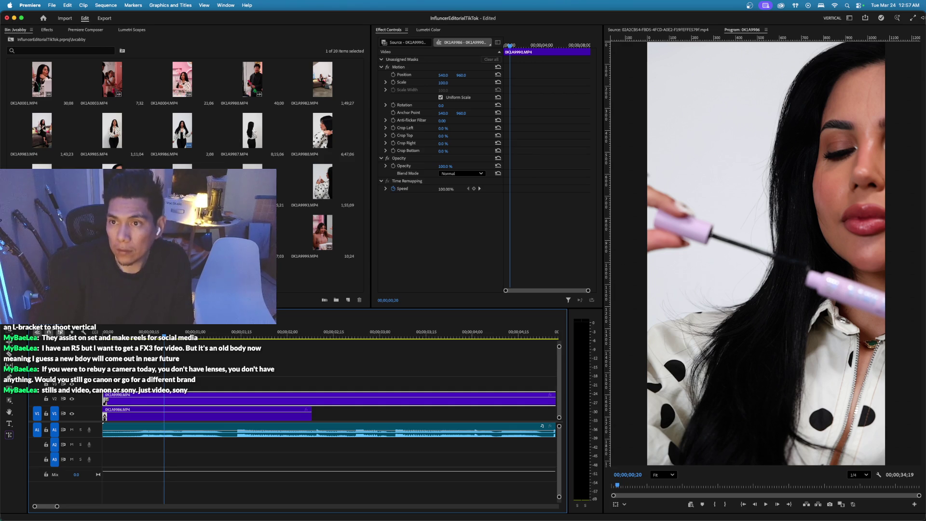
# Connect the wireless earbuds over Bluetooth, replay the sequence, and zoom the timeline out.
pyautogui.click(860, 5)
pyautogui.click(850, 69)
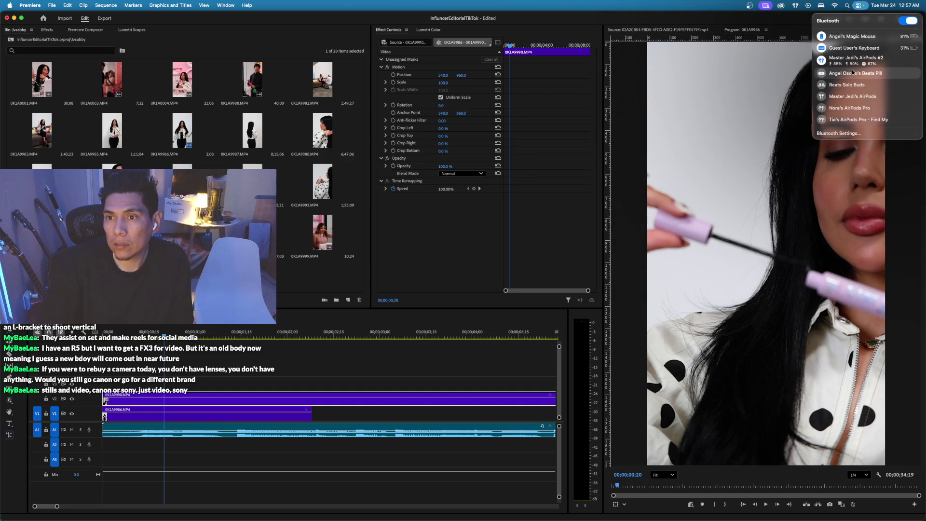
pyautogui.click(882, 60)
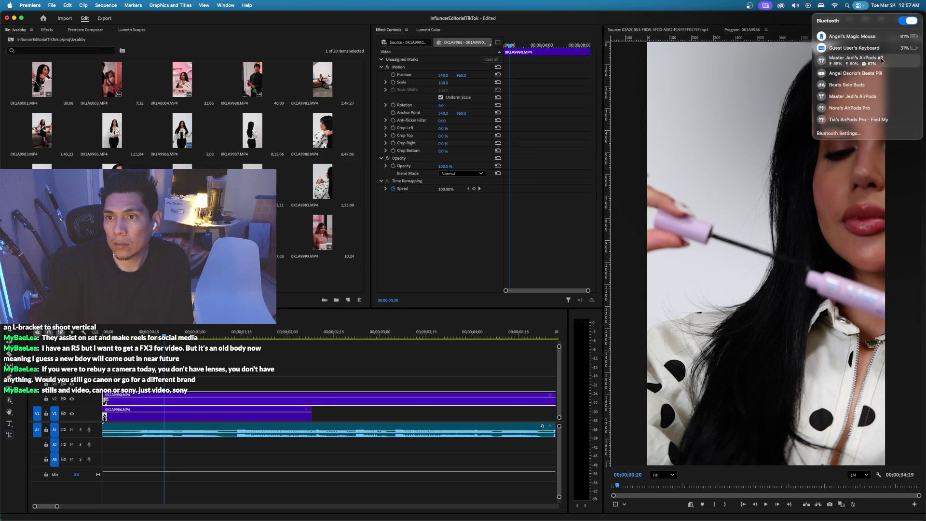
pyautogui.click(223, 343)
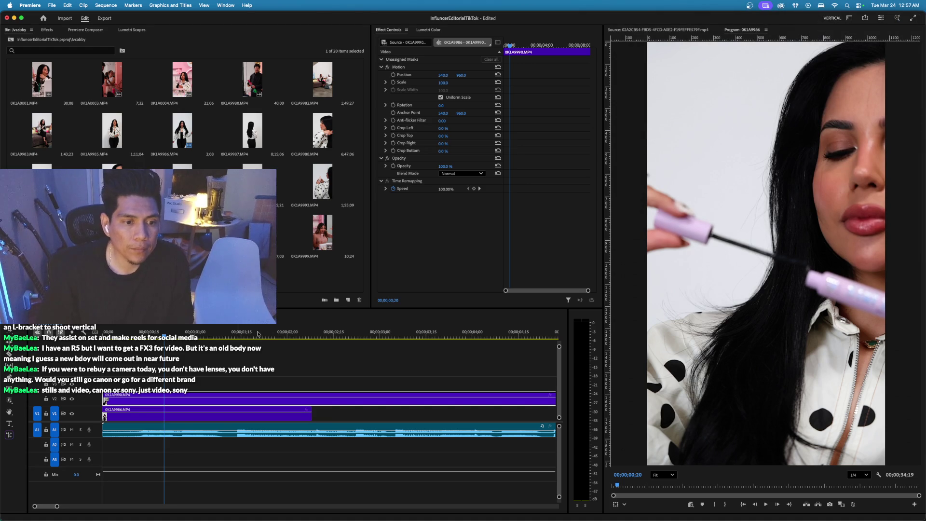
pyautogui.press('space')
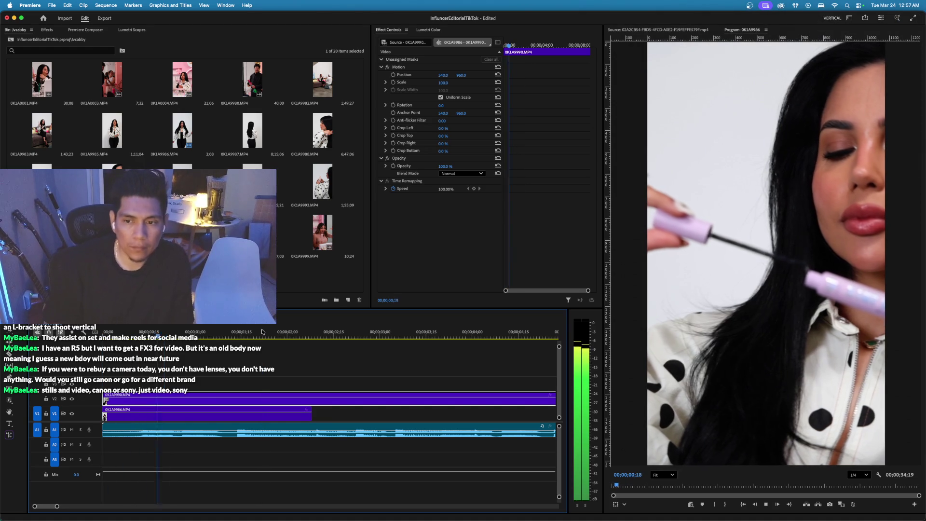
pyautogui.press('space')
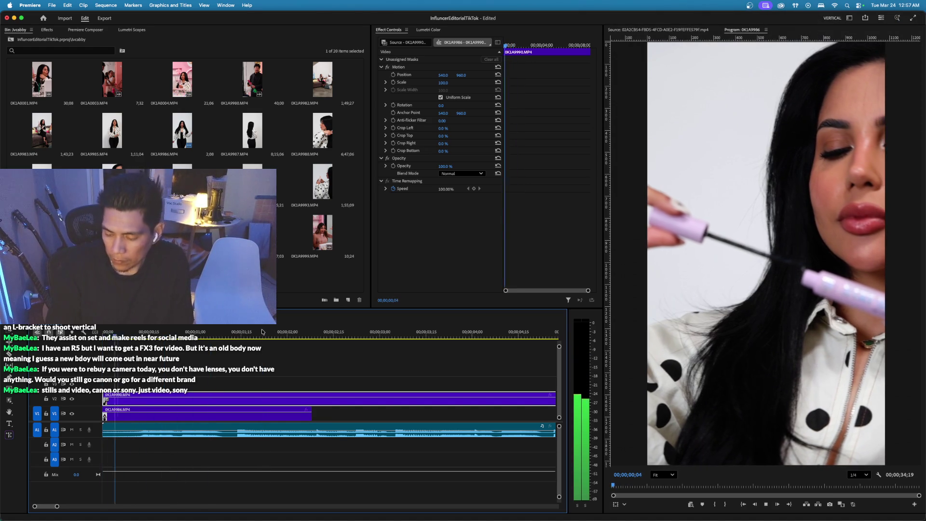
pyautogui.press('space')
pyautogui.press('-')
pyautogui.press('-')
pyautogui.press('-')
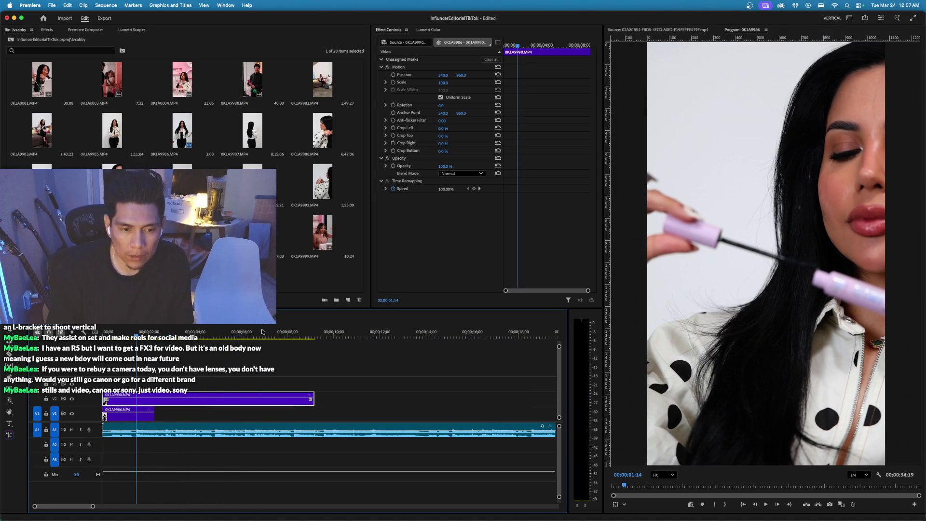
# Reconnect the wireless earbuds over Bluetooth and load clip 0K1A9991 for preview.
pyautogui.click(860, 5)
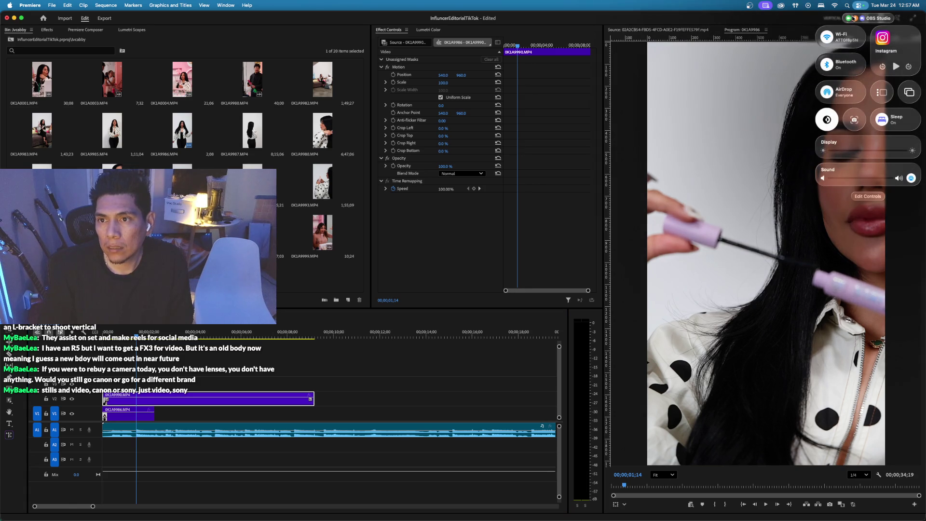
pyautogui.click(848, 71)
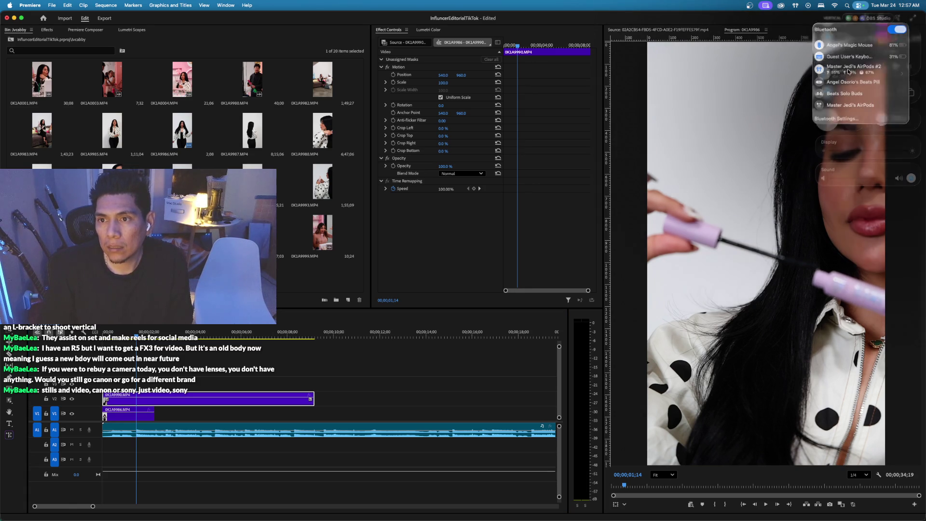
pyautogui.click(824, 63)
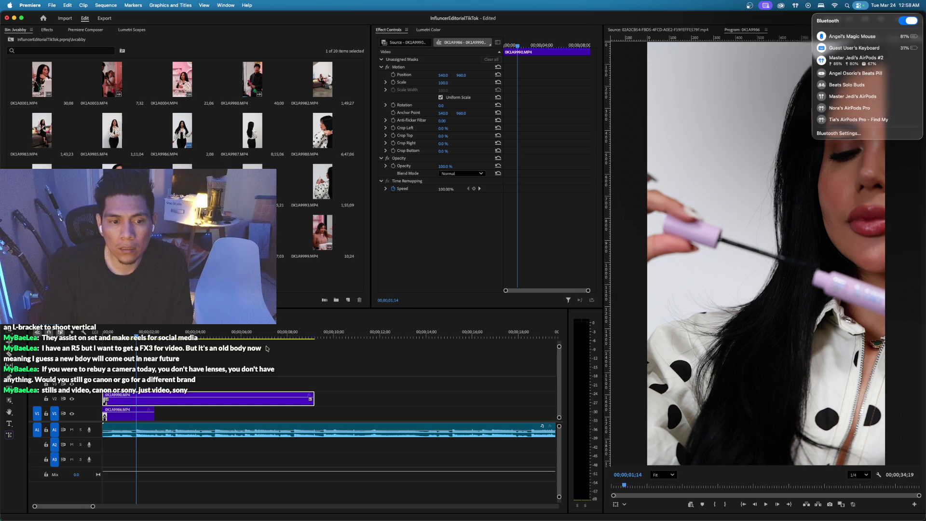
pyautogui.click(268, 343)
pyautogui.click(122, 333)
pyautogui.moveTo(122, 333)
pyautogui.mouseDown()
pyautogui.moveTo(140, 332)
pyautogui.moveTo(122, 333)
pyautogui.mouseUp()
pyautogui.doubleClick(182, 183)
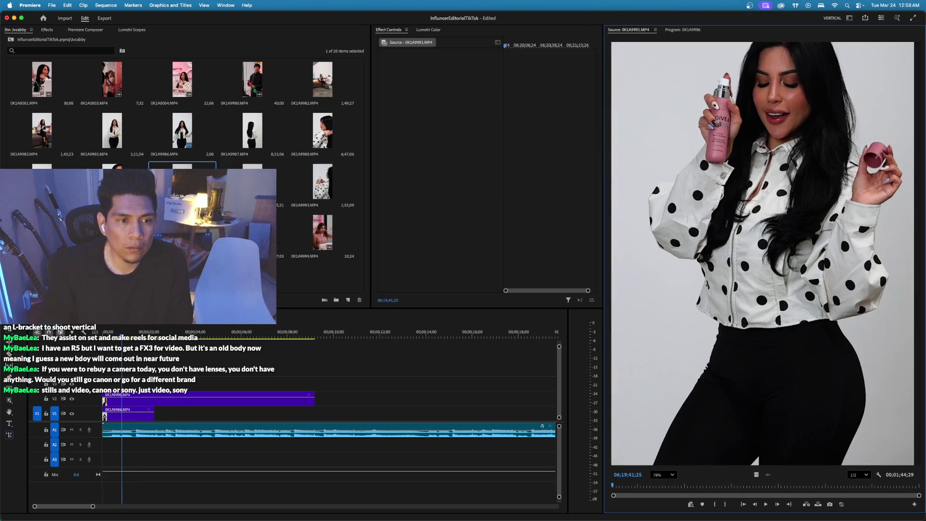
# Preview clip 0K1A9991, then play the sequence from about 13 seconds and from the start.
pyautogui.press('space')
pyautogui.press('space')
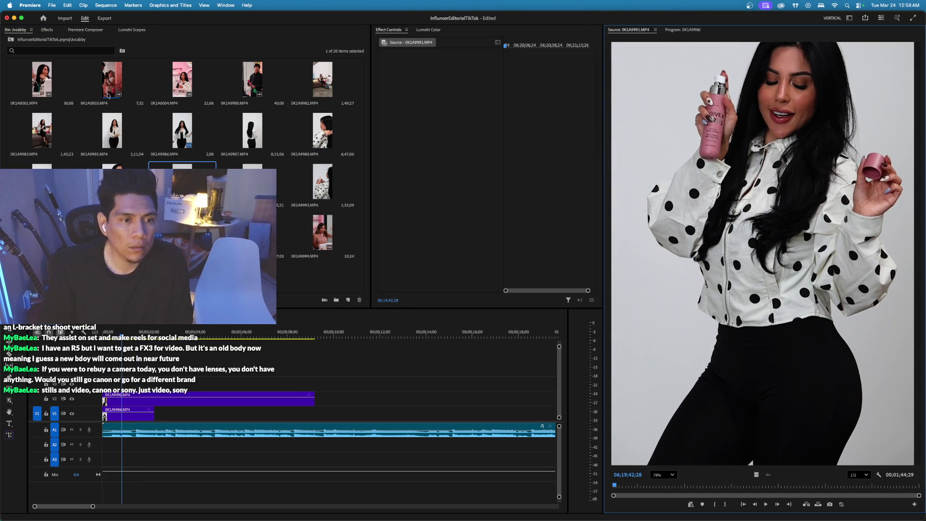
pyautogui.press('space')
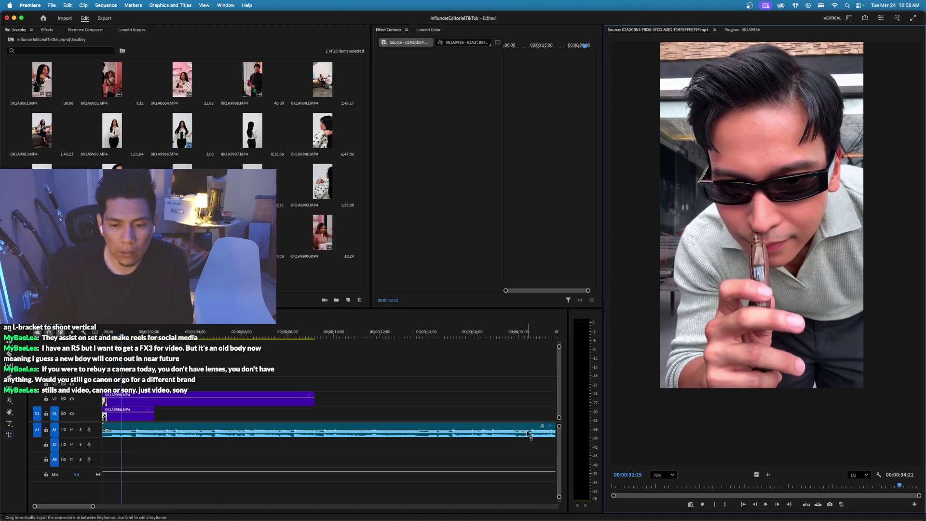
pyautogui.click(409, 334)
pyautogui.press('space')
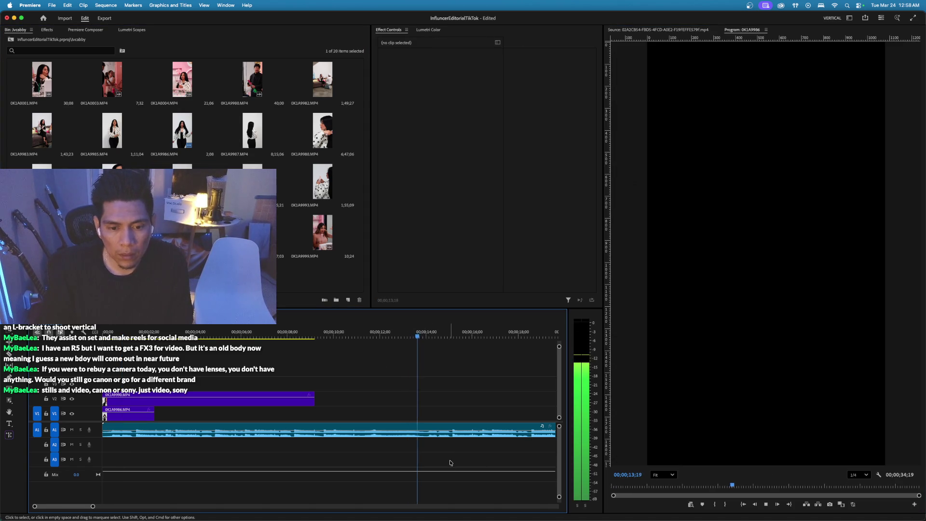
pyautogui.click(434, 430)
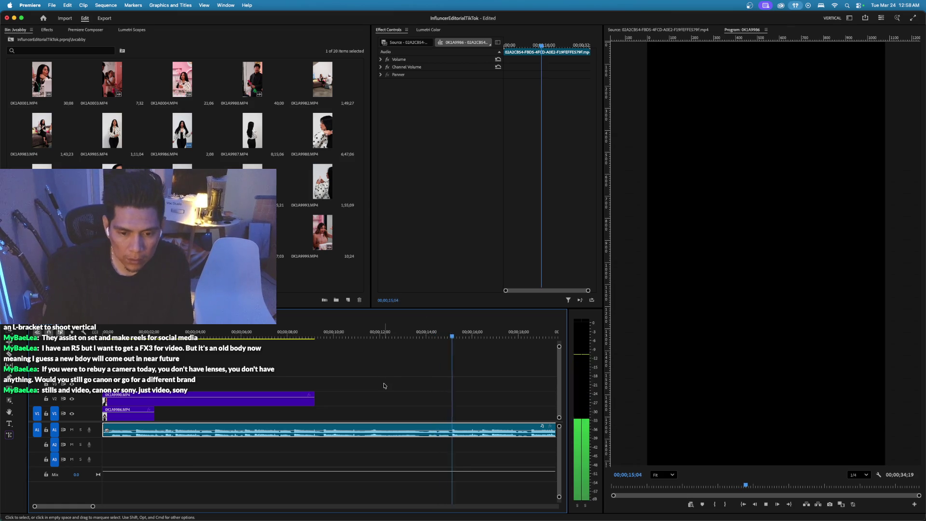
pyautogui.press('Home')
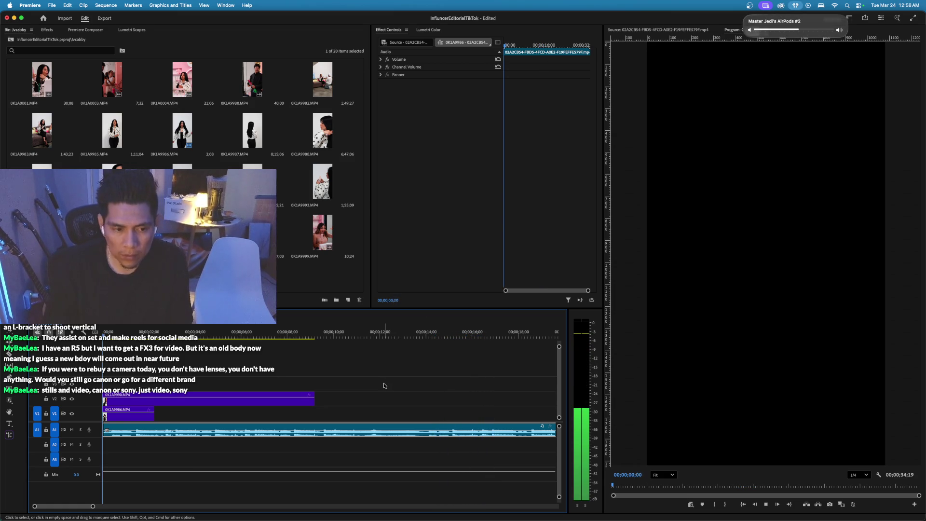
pyautogui.press('space')
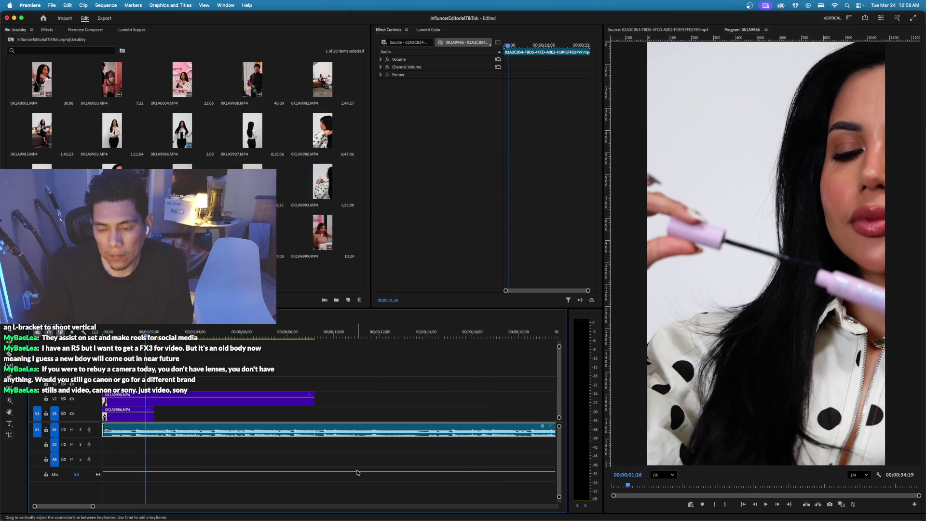
# Drag the mascara clip's end on V2 further right to lengthen it.
pyautogui.scroll(-3, 169, 405)
pyautogui.click(169, 405)
pyautogui.moveTo(206, 399); pyautogui.dragTo(270, 399)
pyautogui.press('Home')
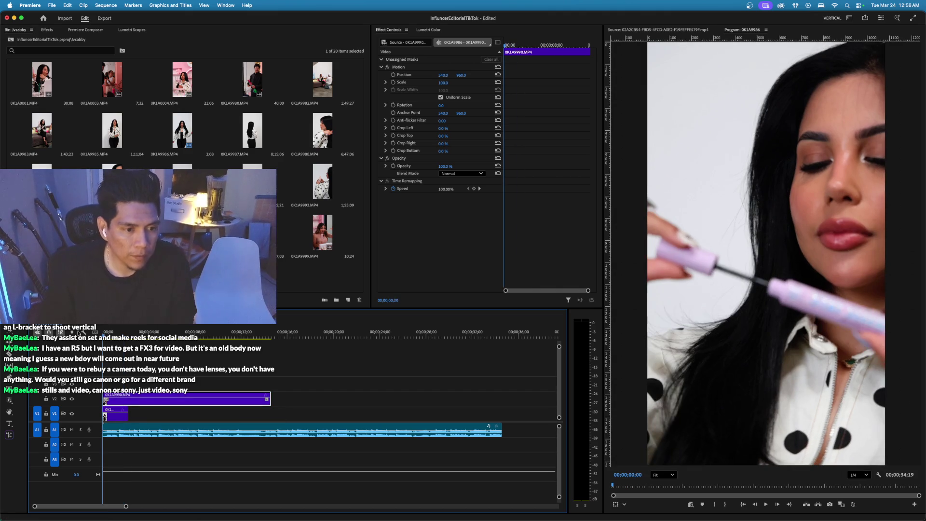
pyautogui.press('space')
pyautogui.press('space')
# Zoom the timeline in and move the mascara clip back to 00;00.
pyautogui.press('=')
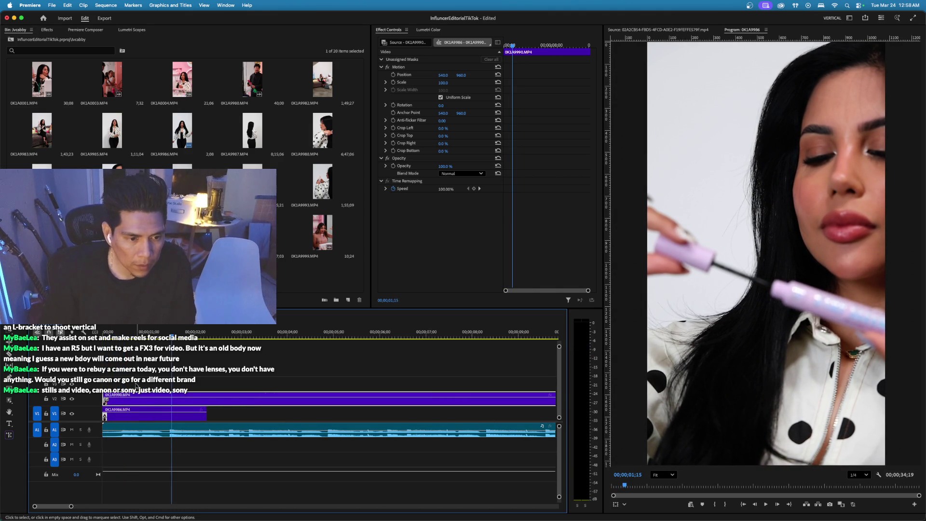
pyautogui.press('space')
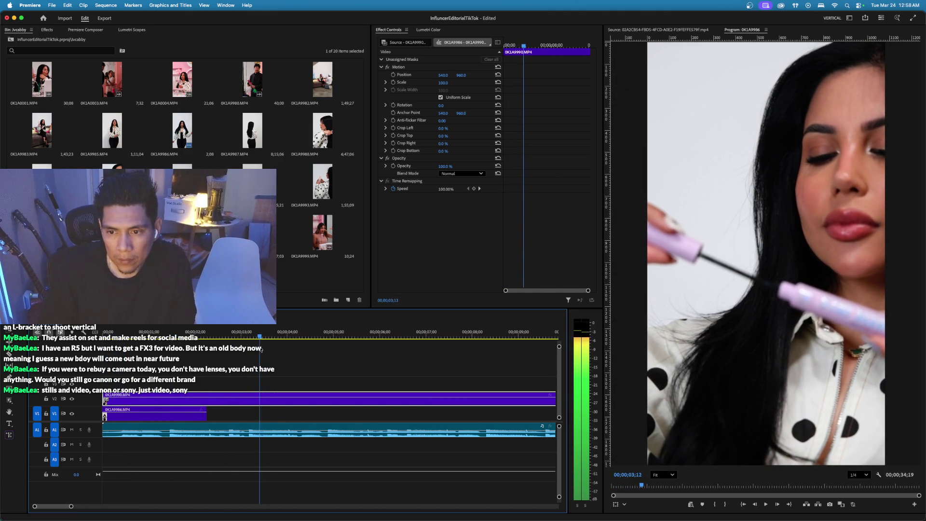
pyautogui.press('space')
pyautogui.moveTo(147, 396)
pyautogui.mouseDown()
pyautogui.moveTo(272, 399)
pyautogui.moveTo(99, 405)
pyautogui.mouseUp()
pyautogui.press('Home')
pyautogui.press('space')
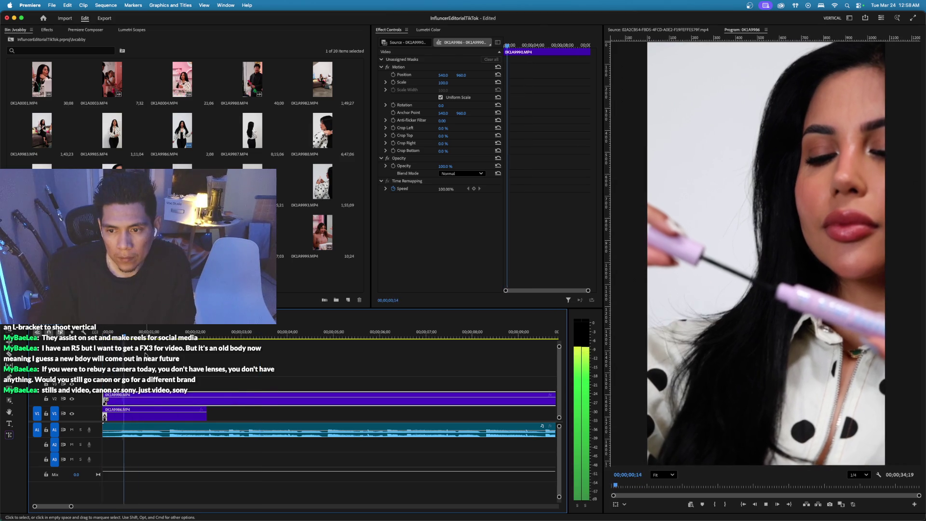
pyautogui.press('space')
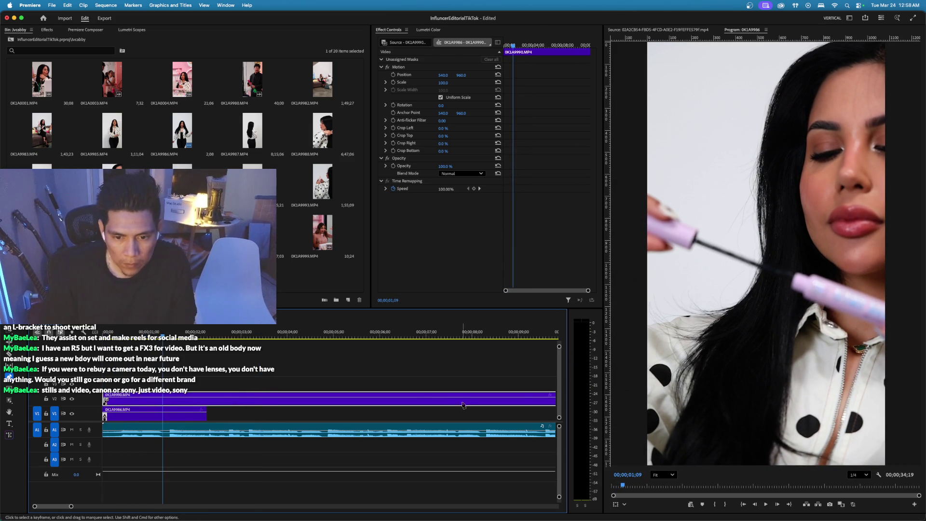
# Show the mascara clip's Time Remapping speed line and add a keyframe where the ramp begins.
pyautogui.rightClick(551, 396)
pyautogui.click(577, 423)
pyautogui.click(128, 334)
pyautogui.moveTo(128, 334); pyautogui.dragTo(141, 367)
pyautogui.keyDown('super'); pyautogui.click(143, 400); pyautogui.keyUp('super')
# Add a second speed keyframe near 9 seconds and raise that section to about 159%.
pyautogui.moveTo(142, 336); pyautogui.dragTo(534, 364)
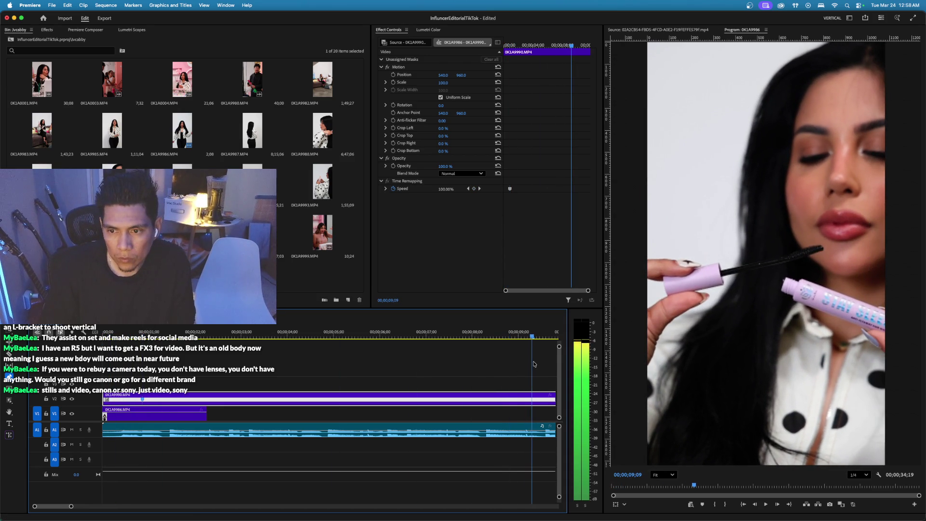
pyautogui.keyDown('super'); pyautogui.click(534, 402); pyautogui.keyUp('super')
pyautogui.moveTo(505, 405); pyautogui.dragTo(505, 386)
pyautogui.press('space')
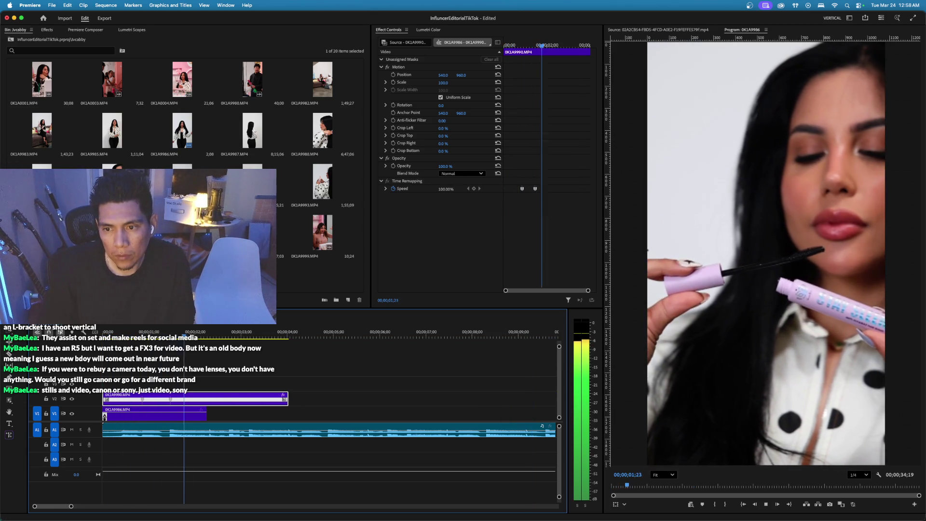
pyautogui.press('space')
# Try a faster speed on the clip, then undo both speed changes to restore its length.
pyautogui.moveTo(164, 415)
pyautogui.moveTo(164, 415); pyautogui.dragTo(164, 408)
pyautogui.press('super+z')
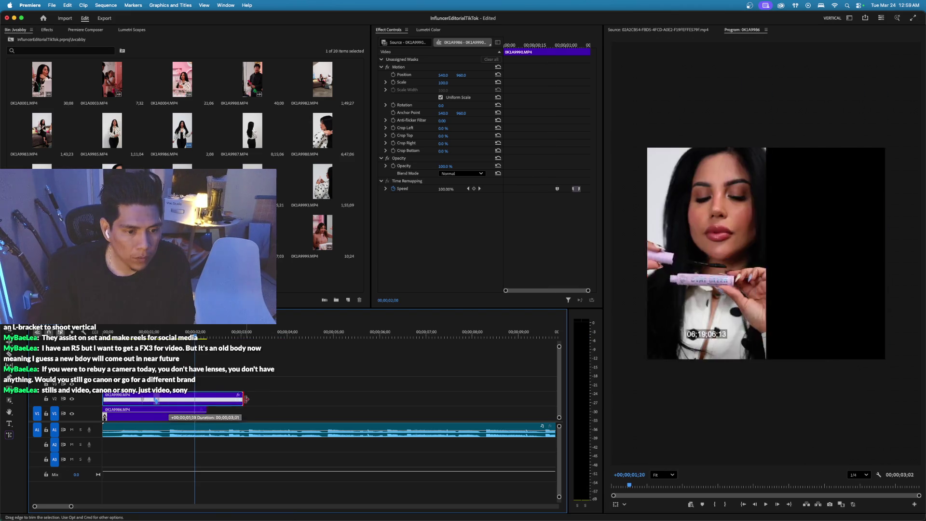
pyautogui.press('Home')
pyautogui.press('space')
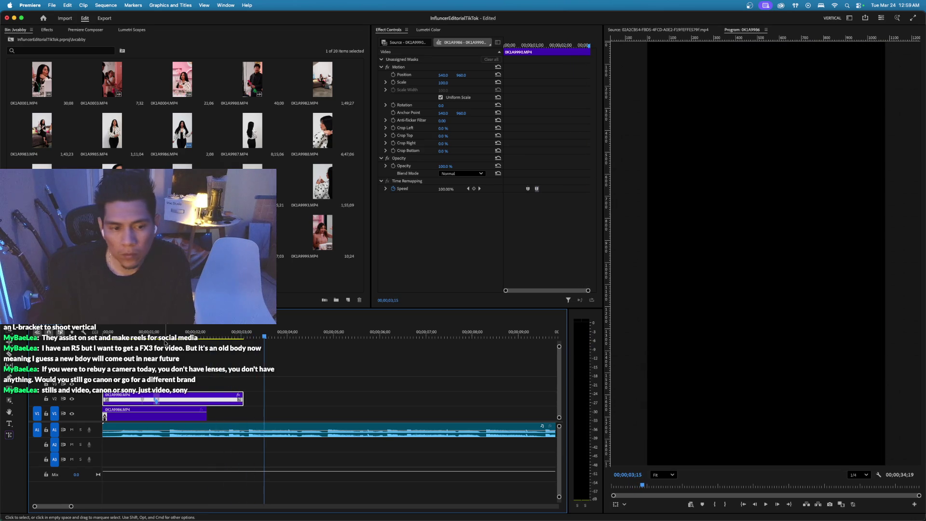
pyautogui.press('super+z')
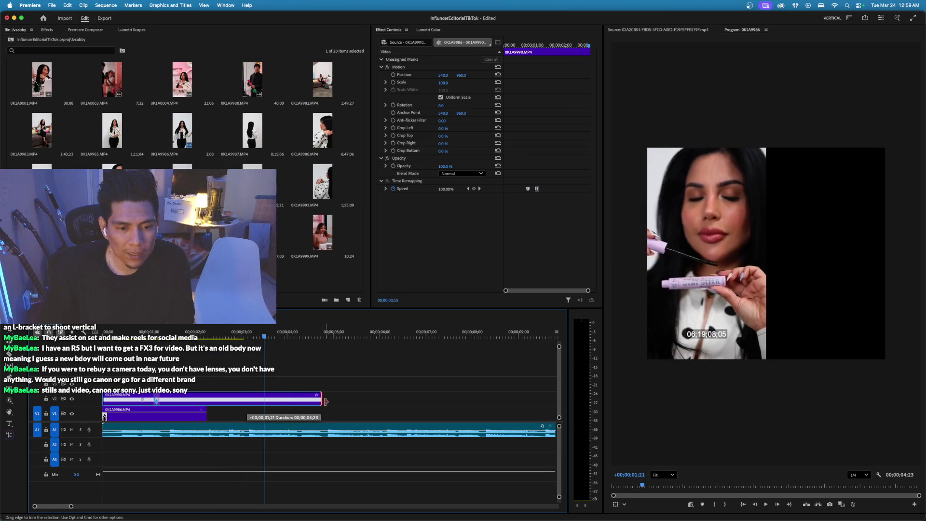
pyautogui.click(104, 331)
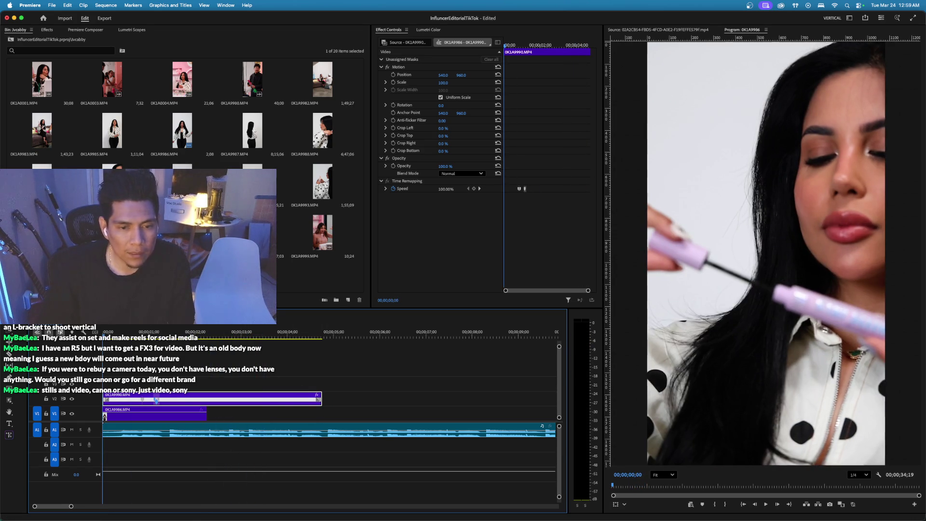
pyautogui.press('space')
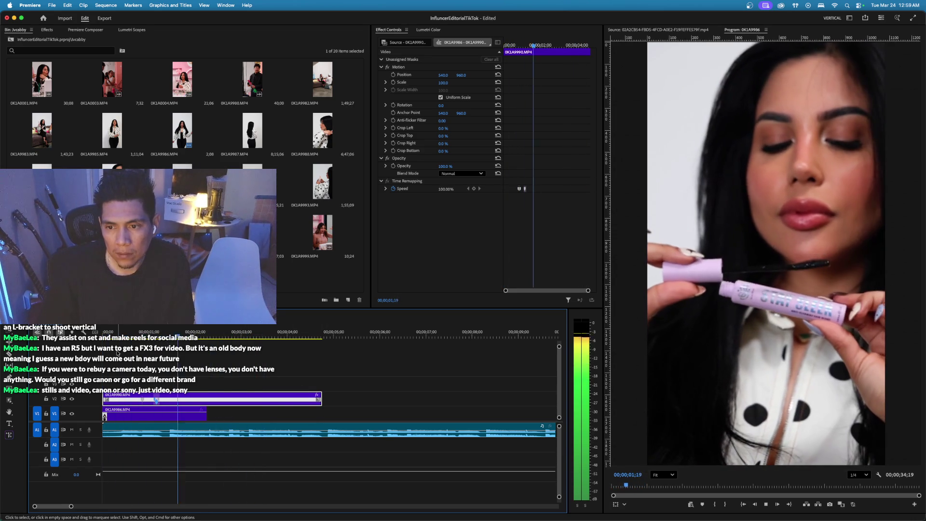
pyautogui.press('space')
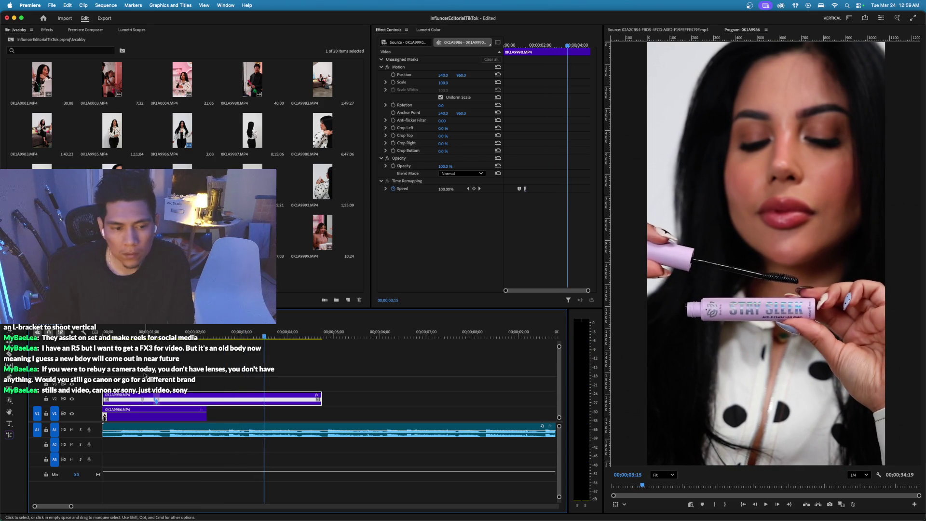
# Set the clip's time interpolation to Optical Flow in Speed/Duration.
pyautogui.press('super+r')
pyautogui.click(483, 295)
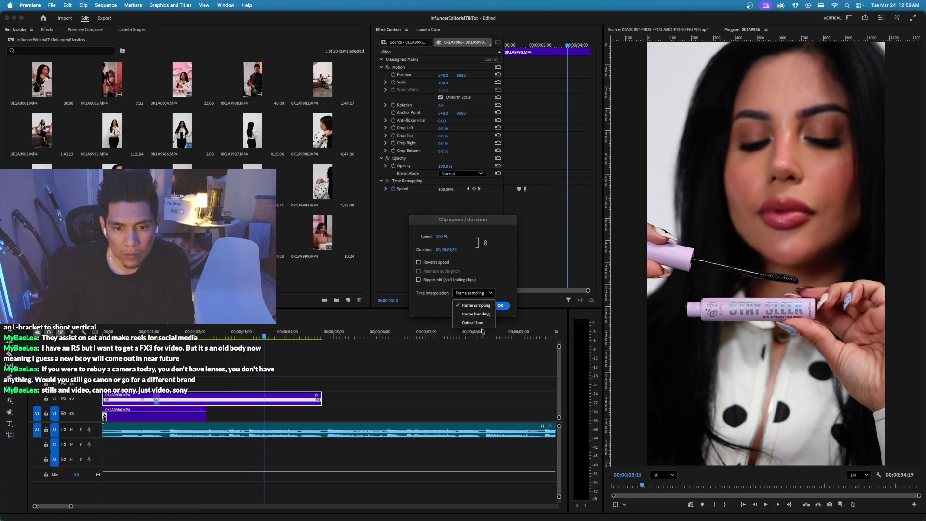
pyautogui.click(483, 324)
pyautogui.click(500, 306)
pyautogui.press('Home')
pyautogui.press('space')
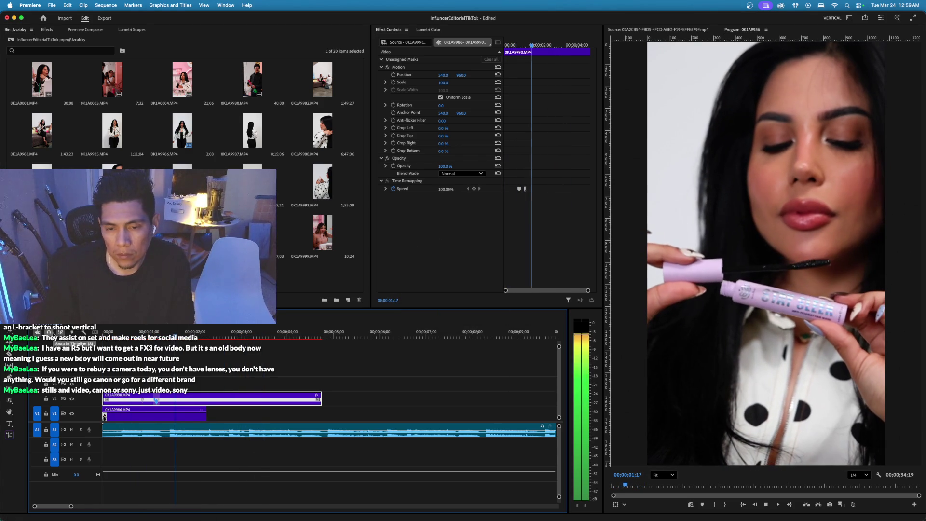
# Reposition the mascara clip and speed its opening ramp section up to 250%.
pyautogui.moveTo(115, 406); pyautogui.dragTo(125, 405)
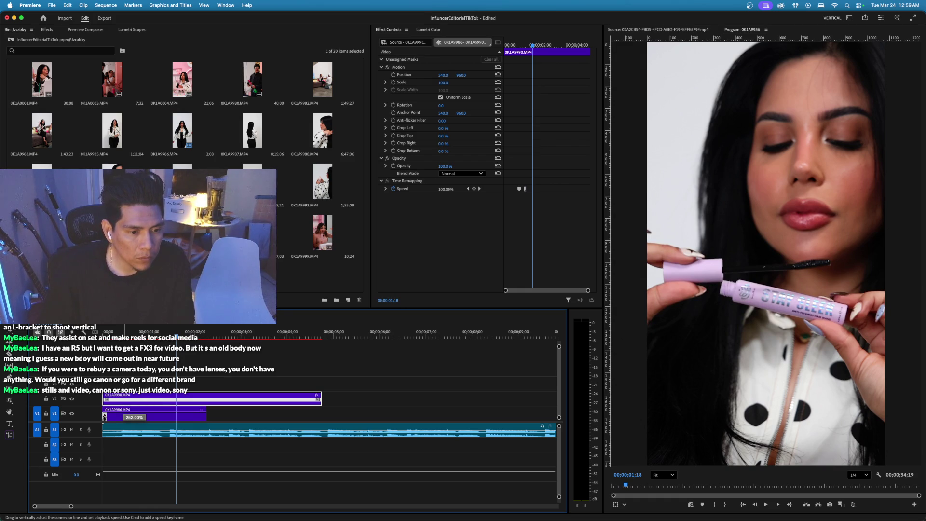
pyautogui.moveTo(158, 400); pyautogui.dragTo(196, 401)
pyautogui.moveTo(135, 399); pyautogui.dragTo(102, 399)
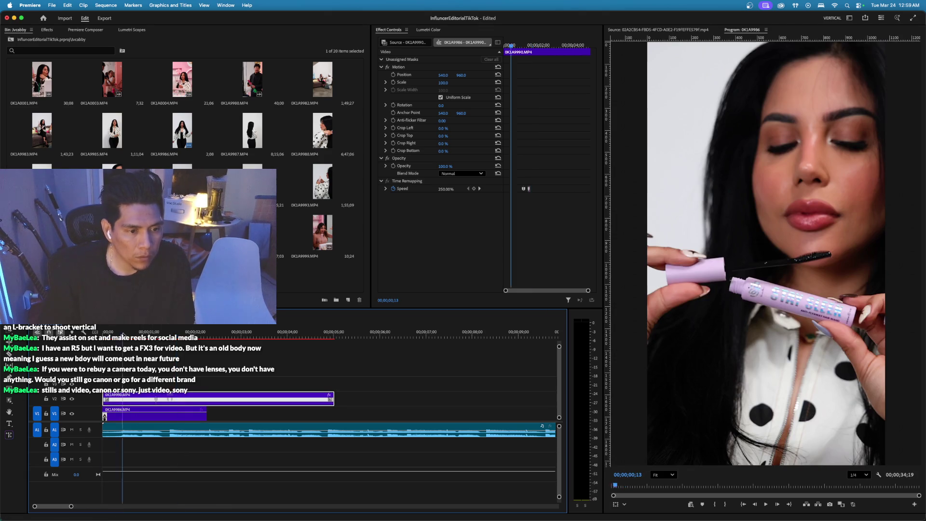
pyautogui.press('Home')
pyautogui.press('space')
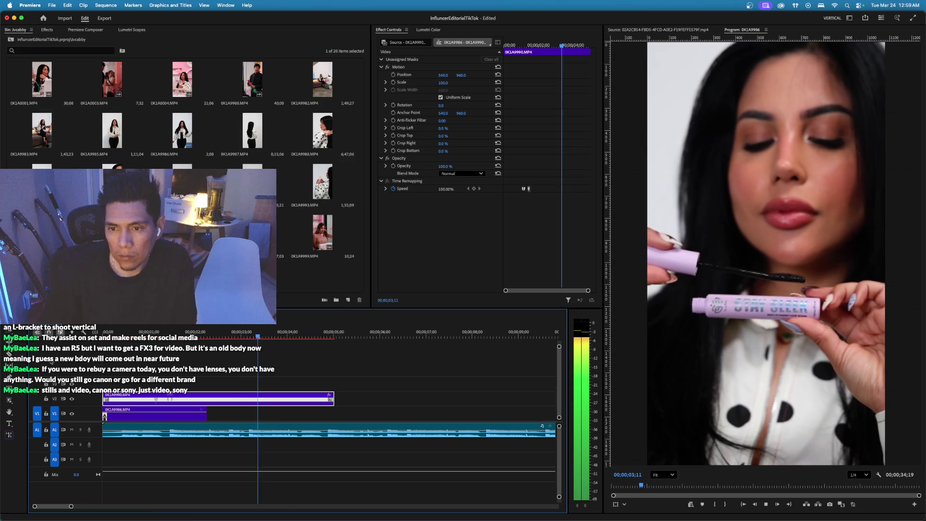
pyautogui.press('space')
# Trim the mascara clip's end earlier and step the playhead back one frame.
pyautogui.press('Left')
pyautogui.press('Left')
pyautogui.press('Left')
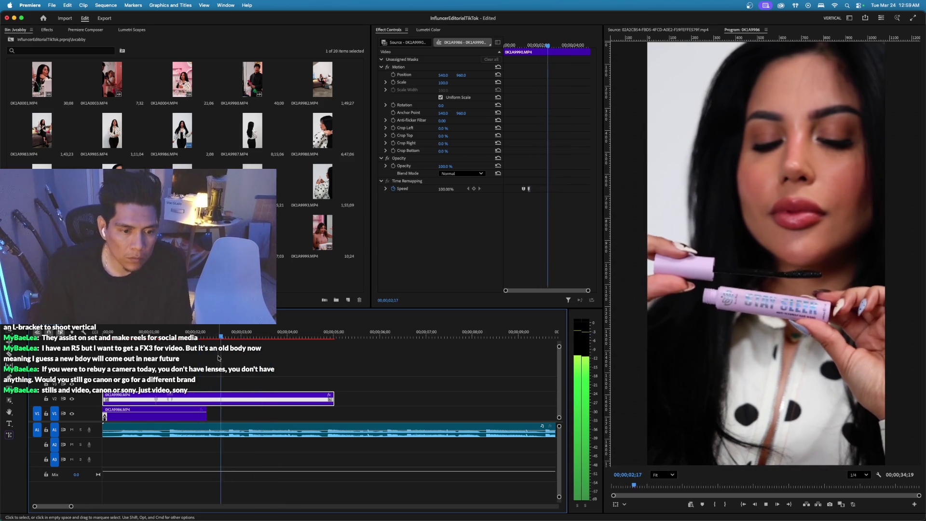
pyautogui.moveTo(330, 408)
pyautogui.mouseDown()
pyautogui.moveTo(237, 412)
pyautogui.moveTo(252, 412)
pyautogui.mouseUp()
pyautogui.click(231, 335)
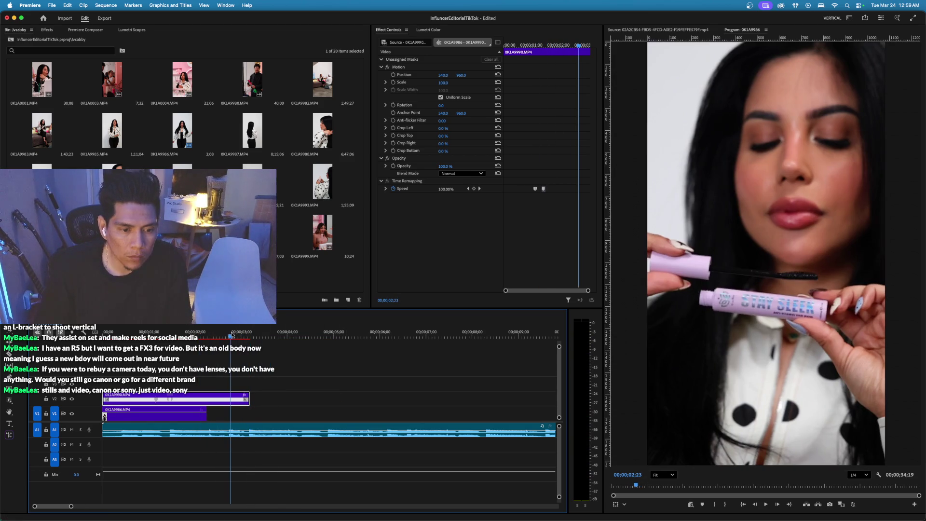
pyautogui.press('Left')
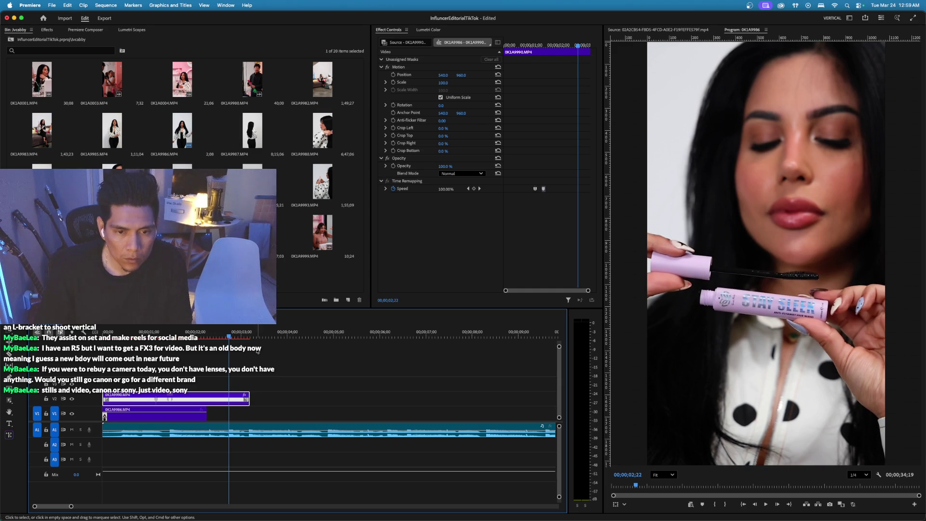
# Search the Effects panel for 'transform' and drop Transform onto the V2 mascara clip.
pyautogui.click(47, 29)
pyautogui.click(34, 41)
pyautogui.write('transform')
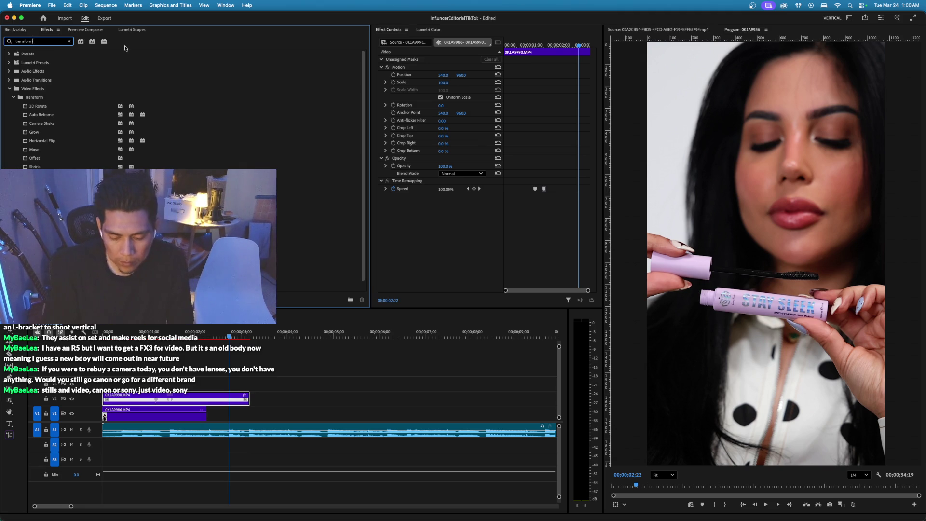
pyautogui.scroll(-1, 131, 94)
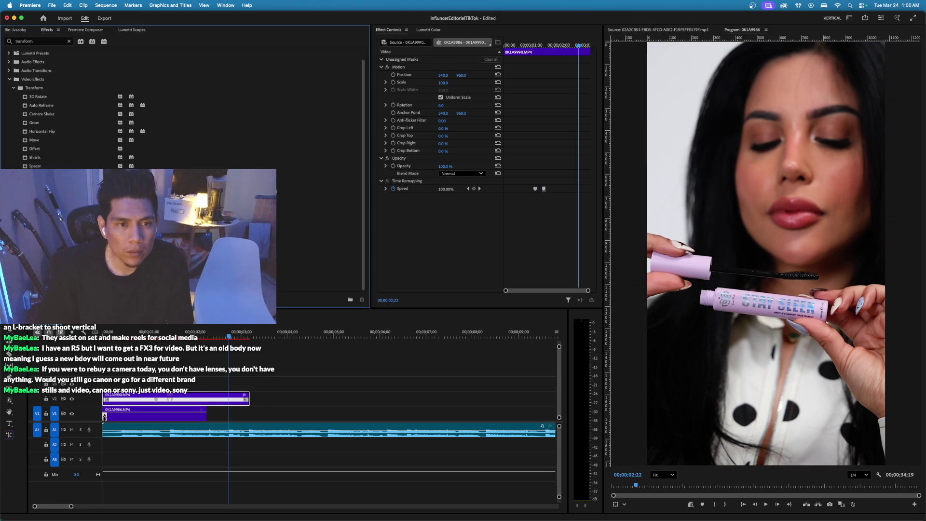
pyautogui.moveTo(48, 183)
pyautogui.mouseDown()
pyautogui.moveTo(536, 219)
pyautogui.moveTo(425, 195)
pyautogui.mouseUp()
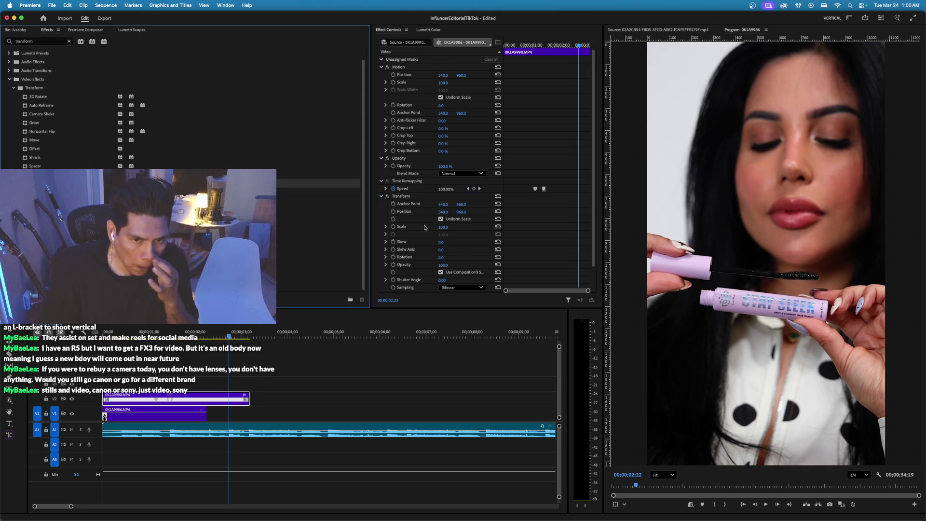
# Play back the mascara clip to locate the cut point.
pyautogui.scroll(-3, 436, 241)
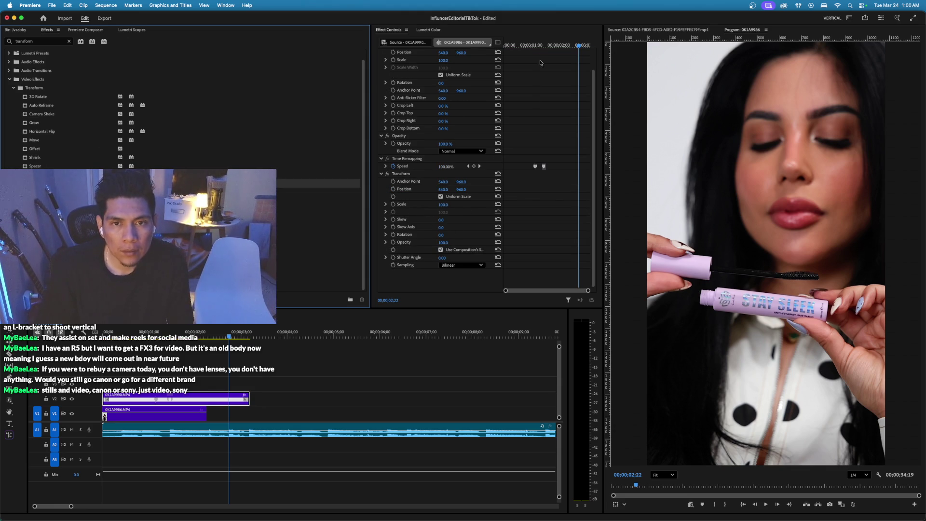
pyautogui.press('Home')
pyautogui.press('space')
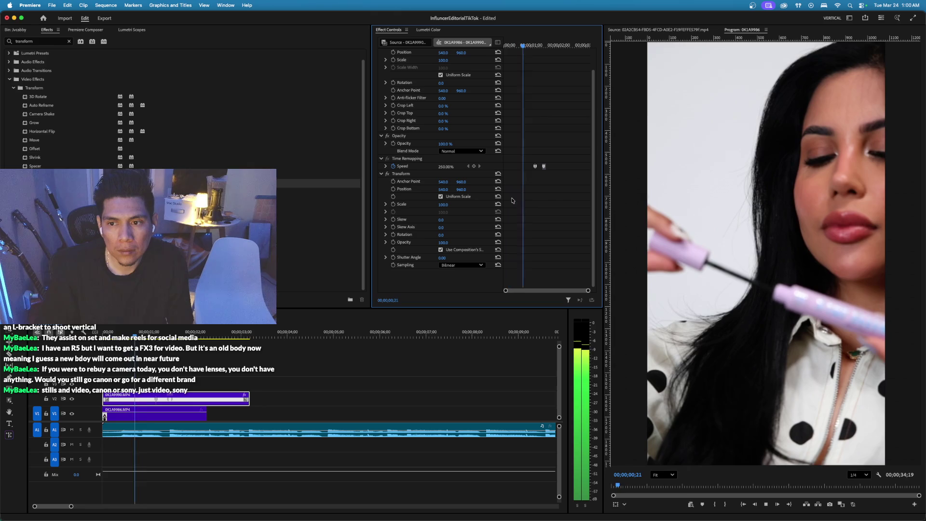
pyautogui.press('space')
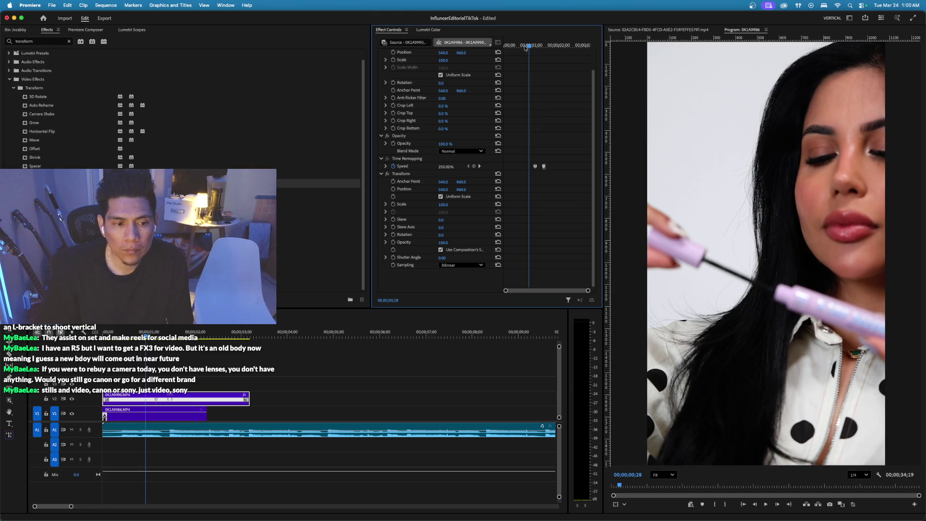
pyautogui.press('space')
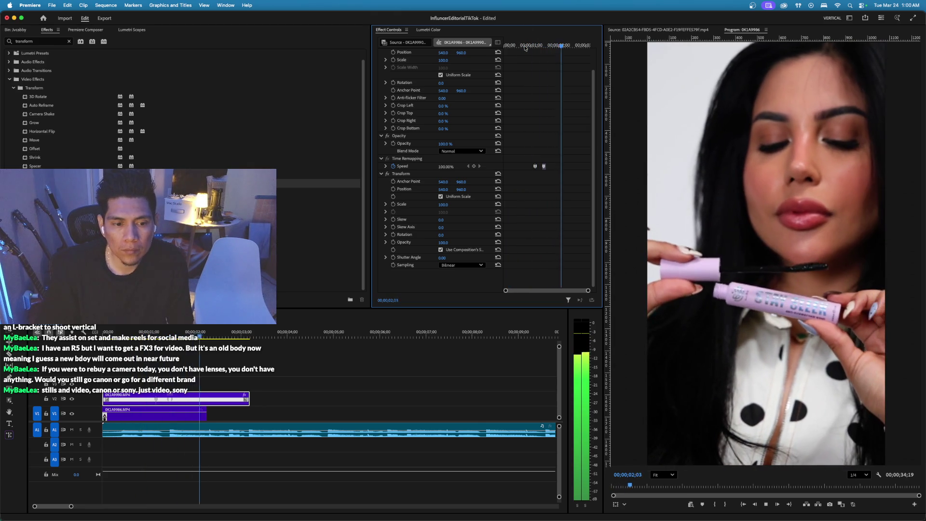
pyautogui.press('space')
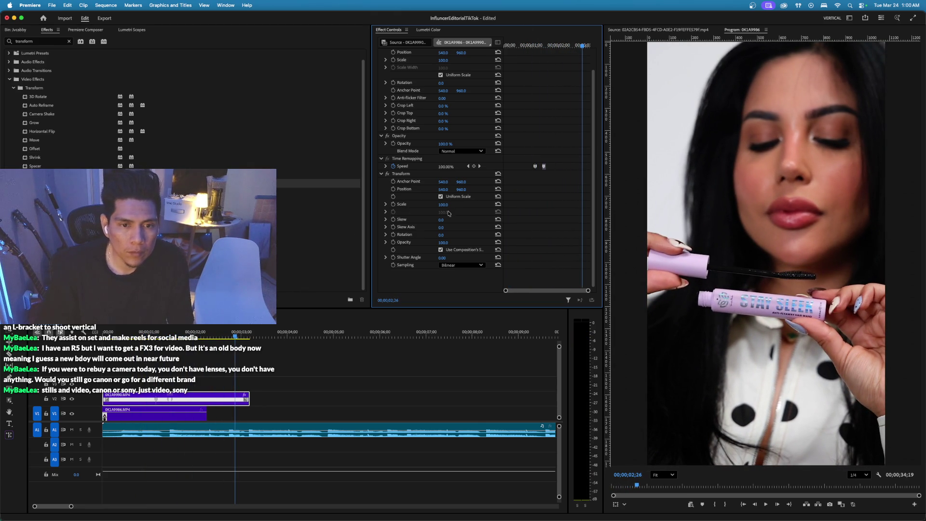
# Razor the V2 clip at the playhead and delete the first piece's Transform effect.
pyautogui.press('c')
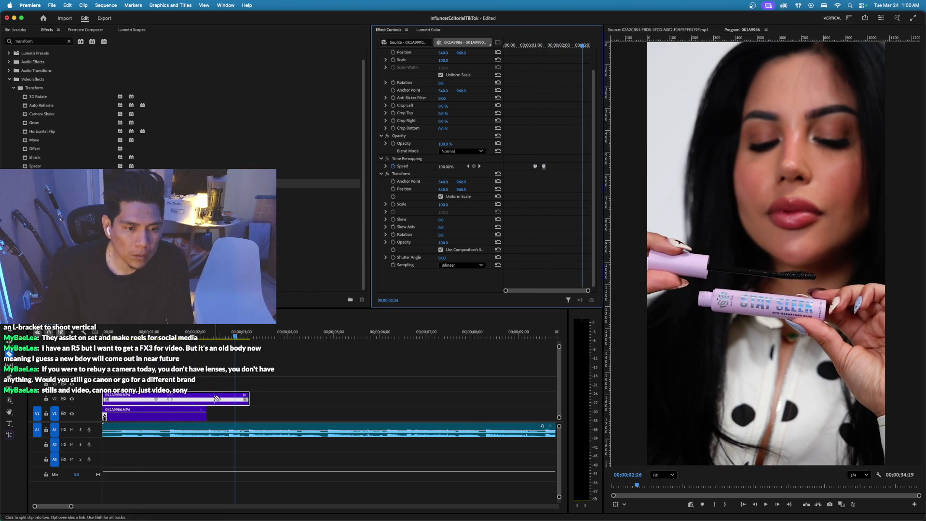
pyautogui.click(208, 399)
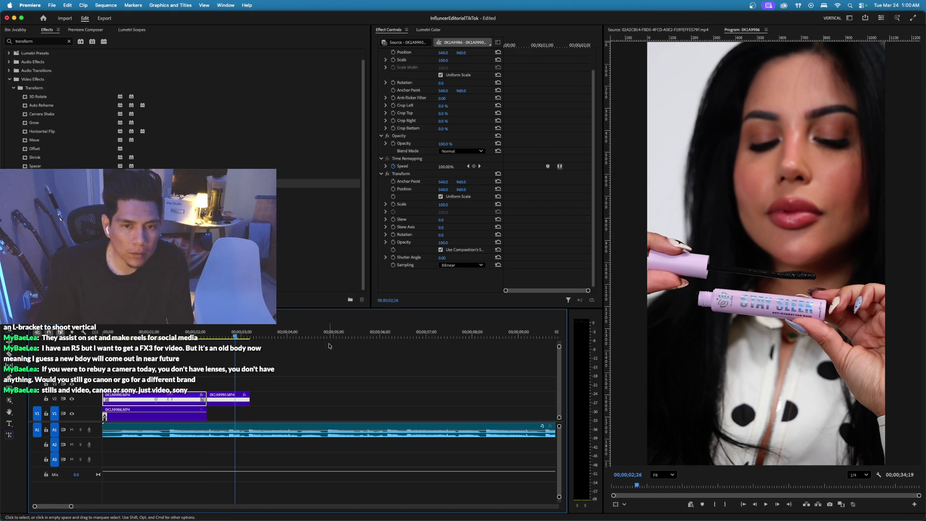
pyautogui.click(400, 174)
pyautogui.press('Delete')
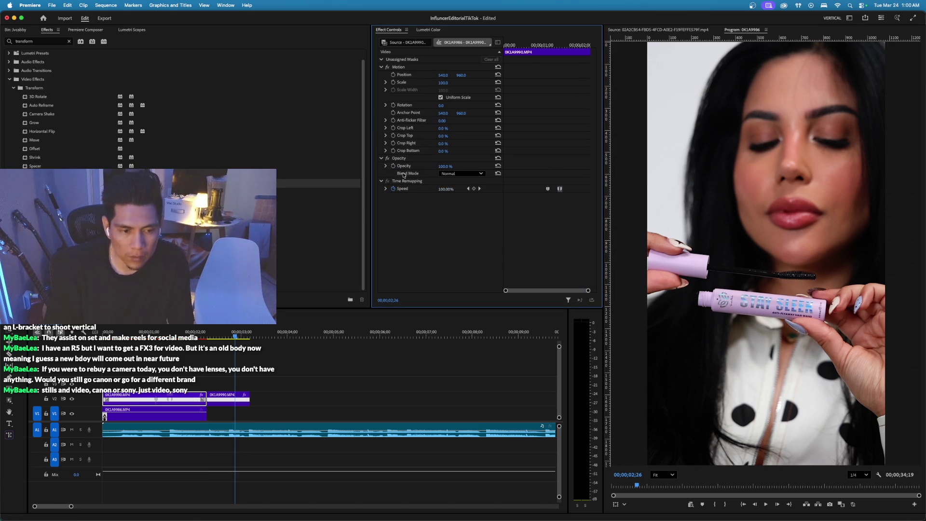
pyautogui.click(216, 336)
# Test a 125 Transform Scale on the second piece, undo it, and clear all Scale keyframes.
pyautogui.click(218, 398)
pyautogui.moveTo(537, 45); pyautogui.dragTo(547, 46)
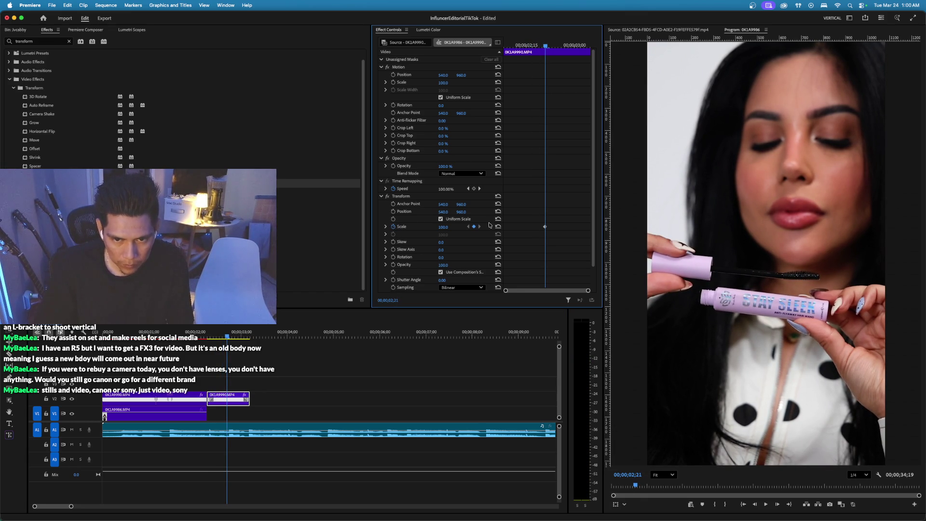
pyautogui.moveTo(544, 227); pyautogui.dragTo(538, 227)
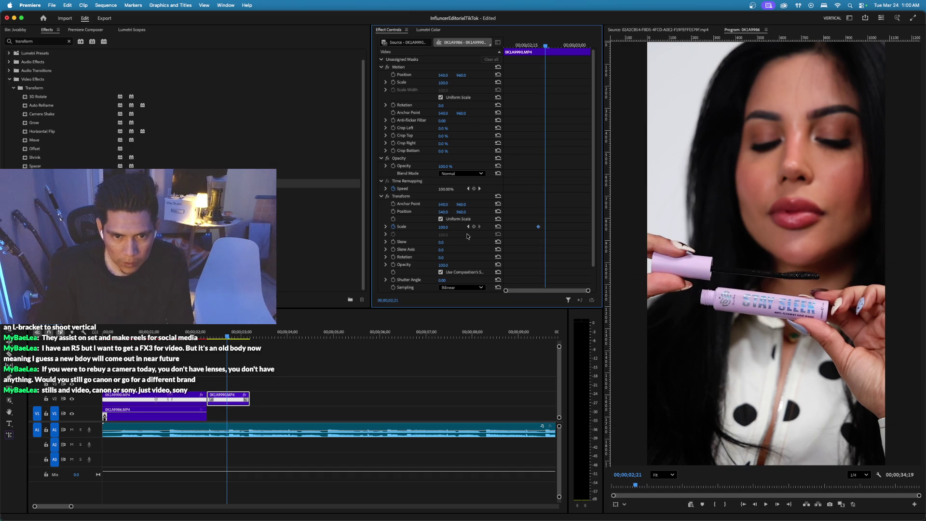
pyautogui.click(448, 227)
pyautogui.write('125')
pyautogui.press('Return')
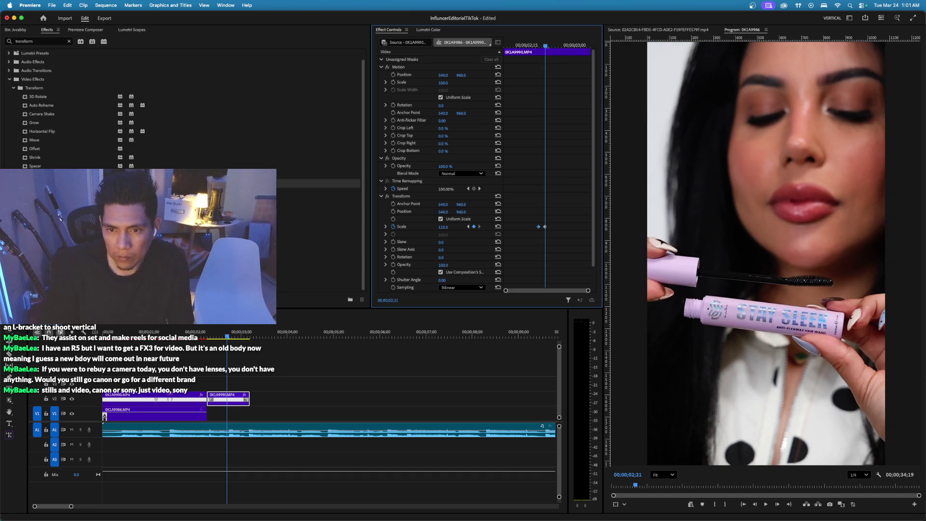
pyautogui.press('super+z')
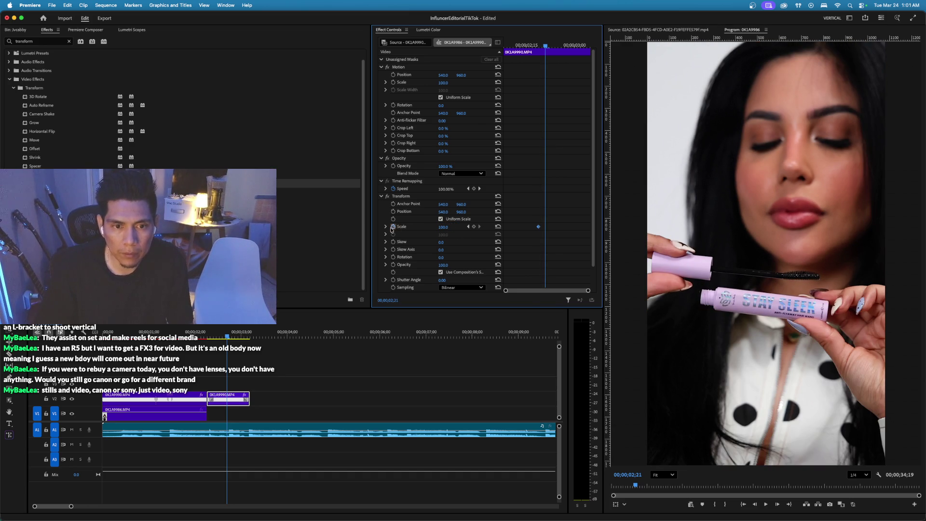
pyautogui.click(393, 226)
pyautogui.press('Return')
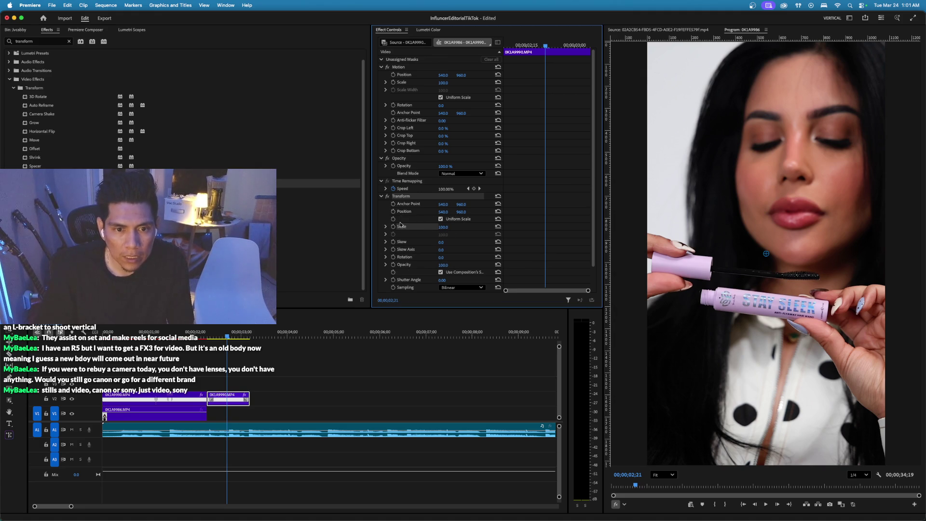
# Move the Motion anchor point to 572.8, 1186.5, undoing the trial Transform anchor moves.
pyautogui.click(409, 204)
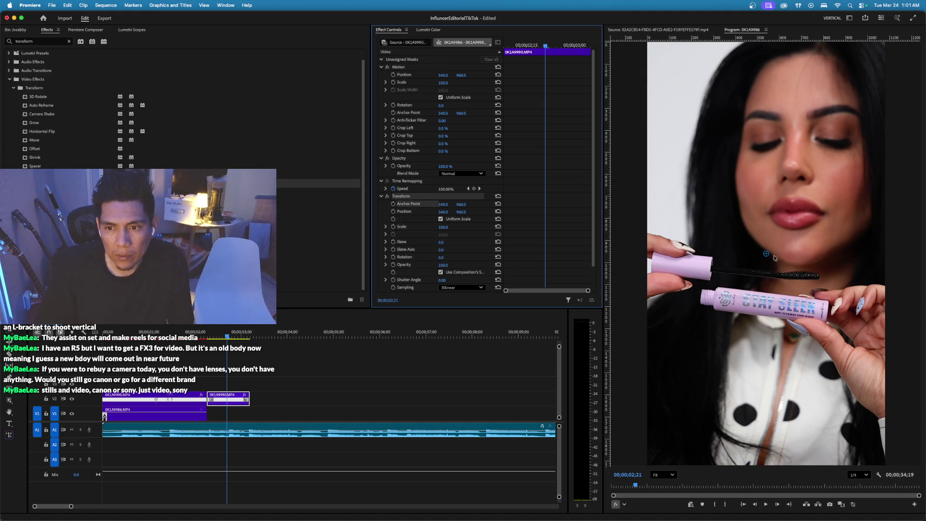
pyautogui.moveTo(767, 256); pyautogui.dragTo(772, 276)
pyautogui.press('super+z')
pyautogui.press('super+z')
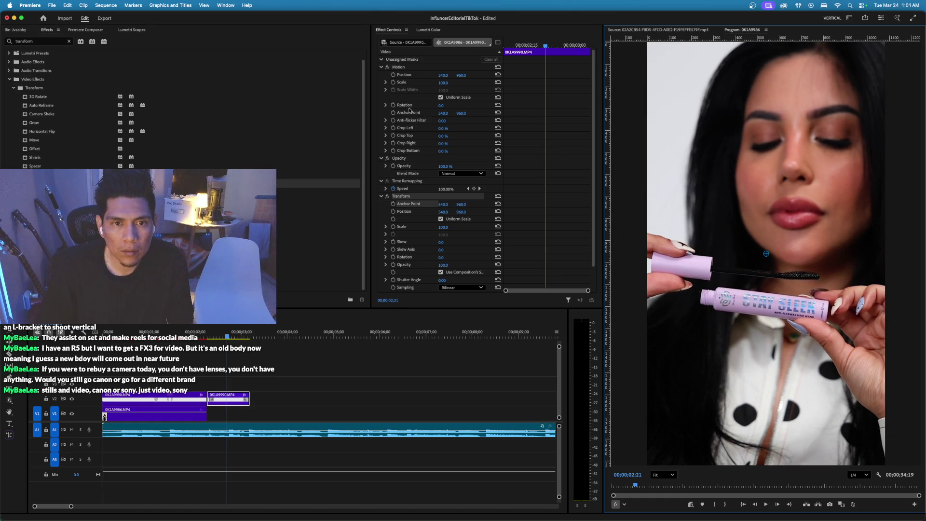
pyautogui.click(399, 67)
pyautogui.moveTo(766, 255); pyautogui.dragTo(774, 306)
pyautogui.click(423, 207)
pyautogui.moveTo(766, 255); pyautogui.dragTo(770, 314)
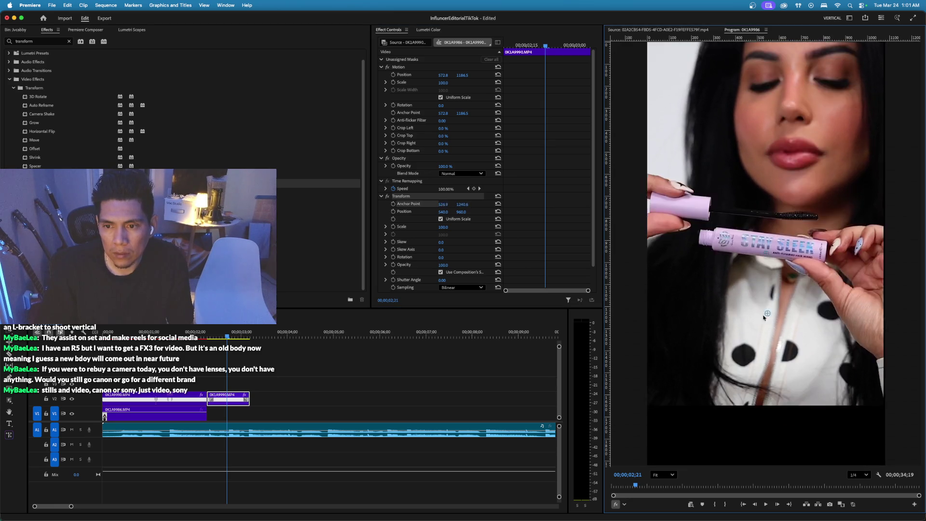
pyautogui.press('super+z')
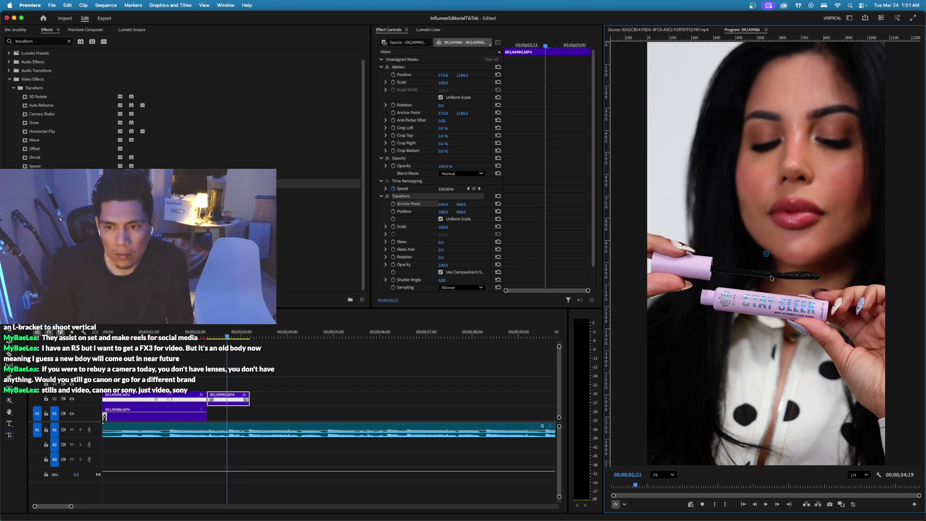
pyautogui.click(409, 113)
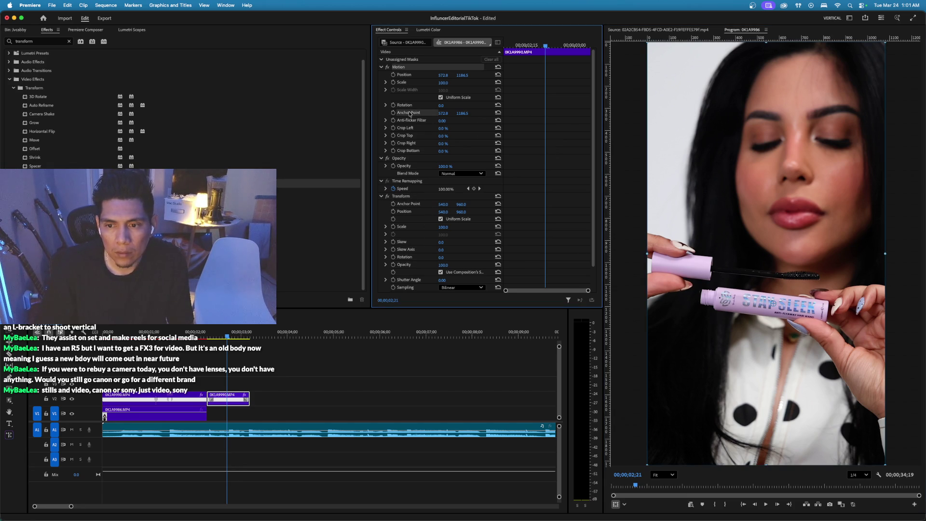
# Animate Transform Scale with a 125 keyframe one frame later and preview the zoom.
pyautogui.click(406, 196)
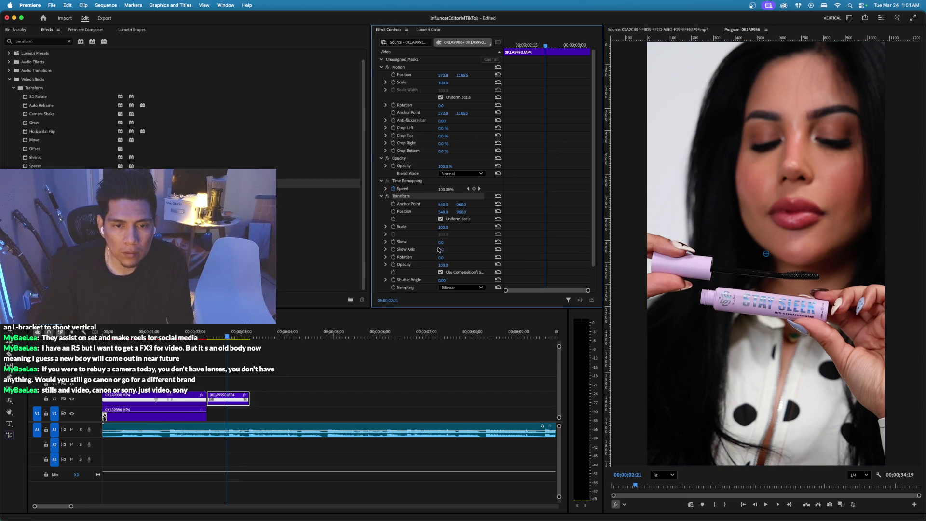
pyautogui.click(393, 227)
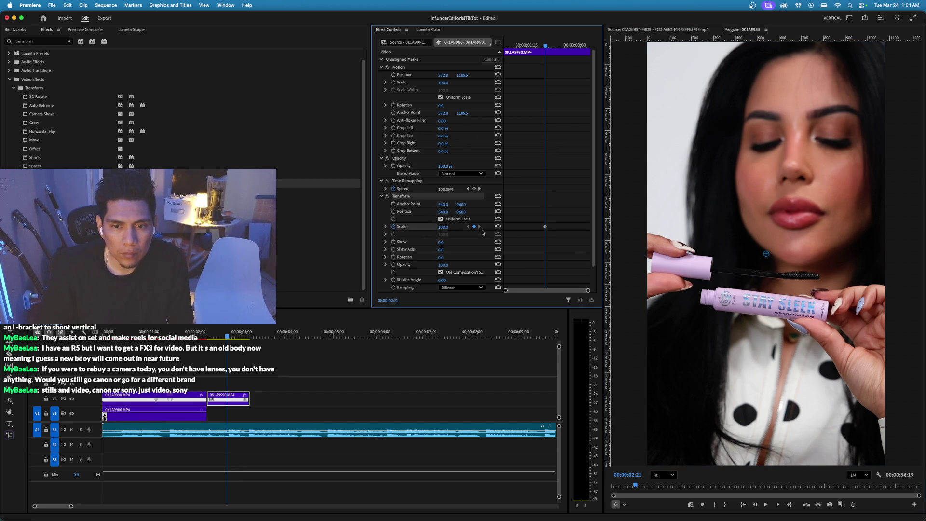
pyautogui.press('Right')
pyautogui.click(442, 227)
pyautogui.write('125')
pyautogui.press('Return')
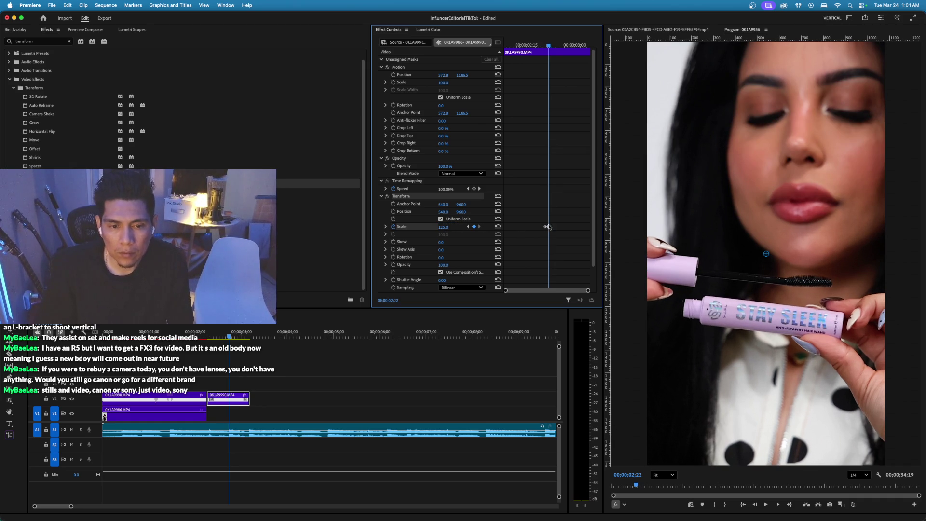
pyautogui.press('space')
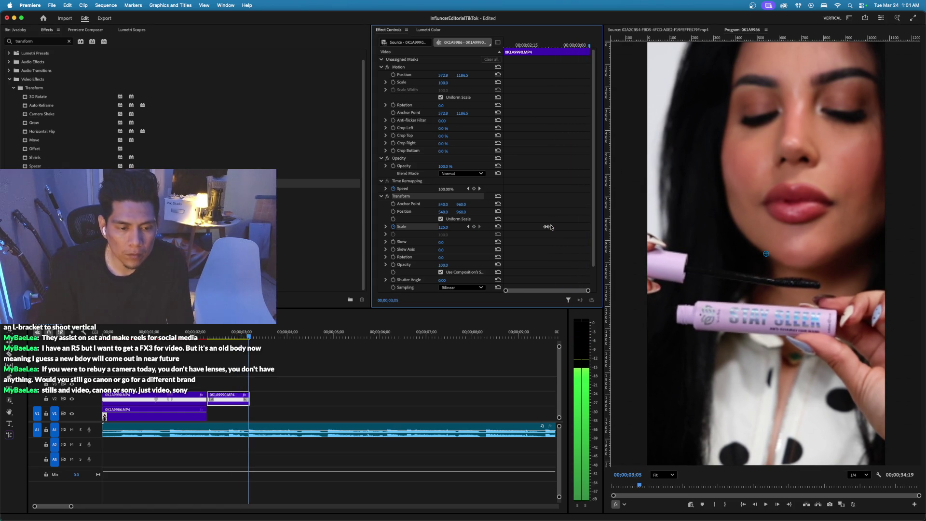
# Extend the second piece slightly and key Scale at 150, then 125 one frame earlier.
pyautogui.moveTo(249, 399); pyautogui.dragTo(324, 399)
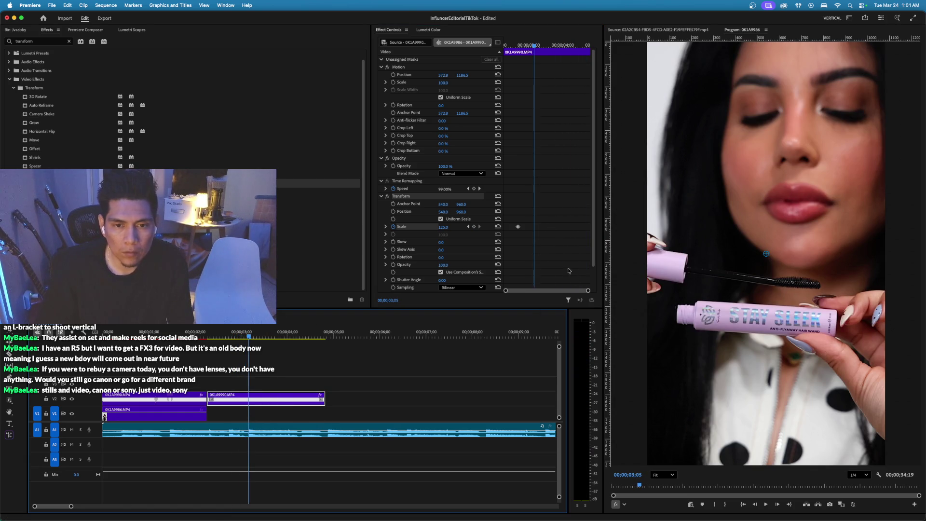
pyautogui.click(444, 227)
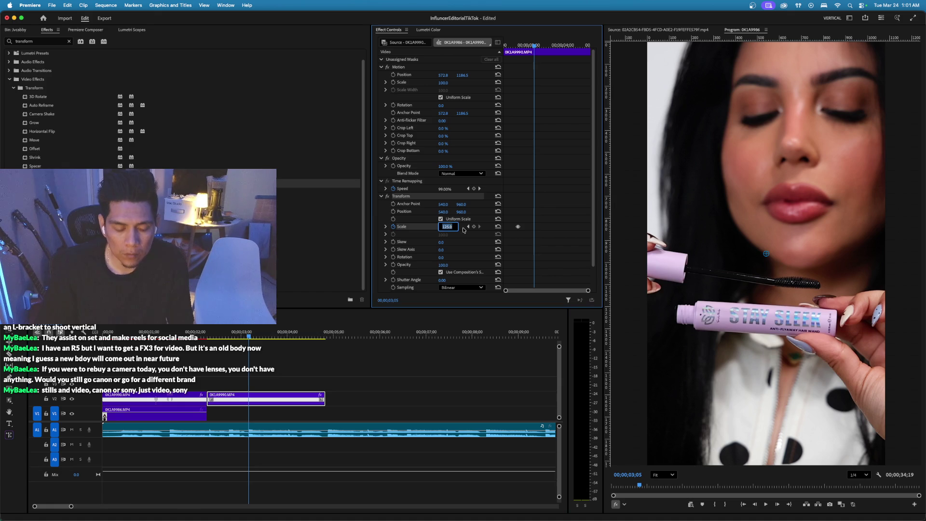
pyautogui.write('150')
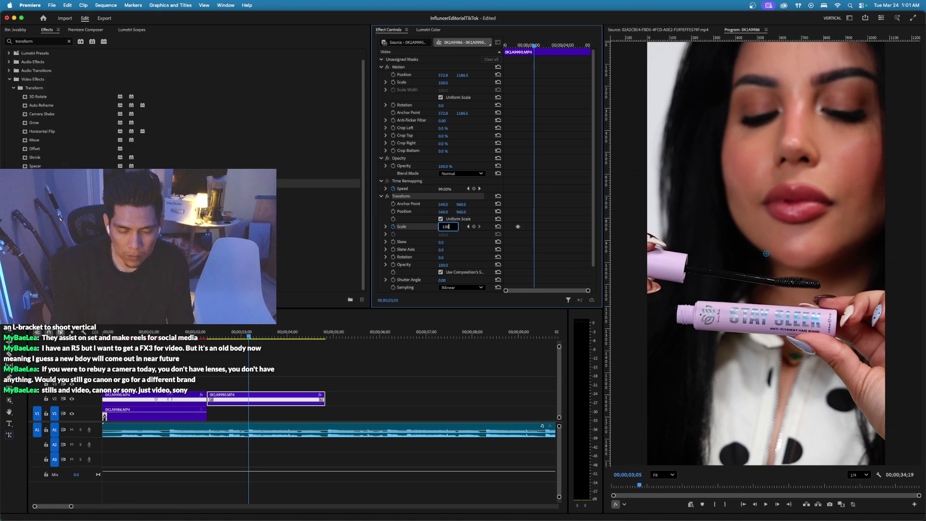
pyautogui.press('Return')
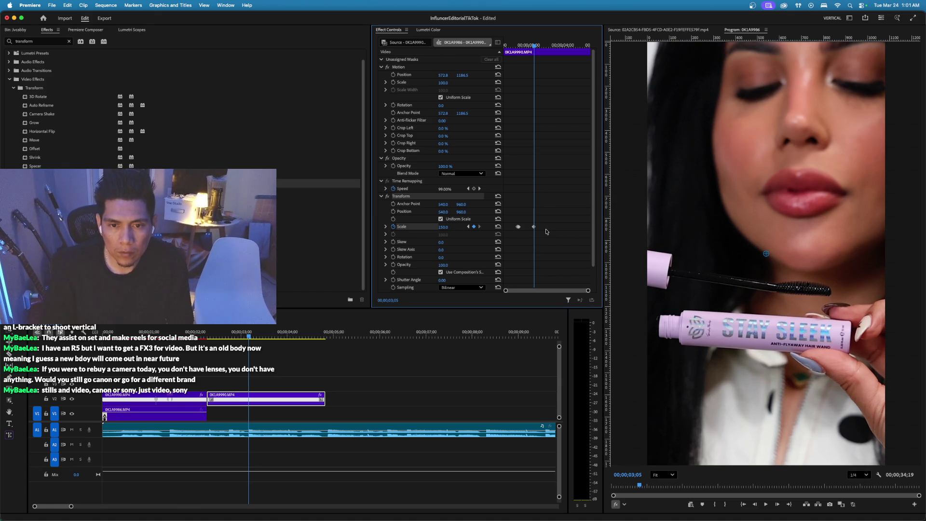
pyautogui.press('Left')
pyautogui.press('Left')
pyautogui.click(453, 228)
pyautogui.write('125')
pyautogui.press('Return')
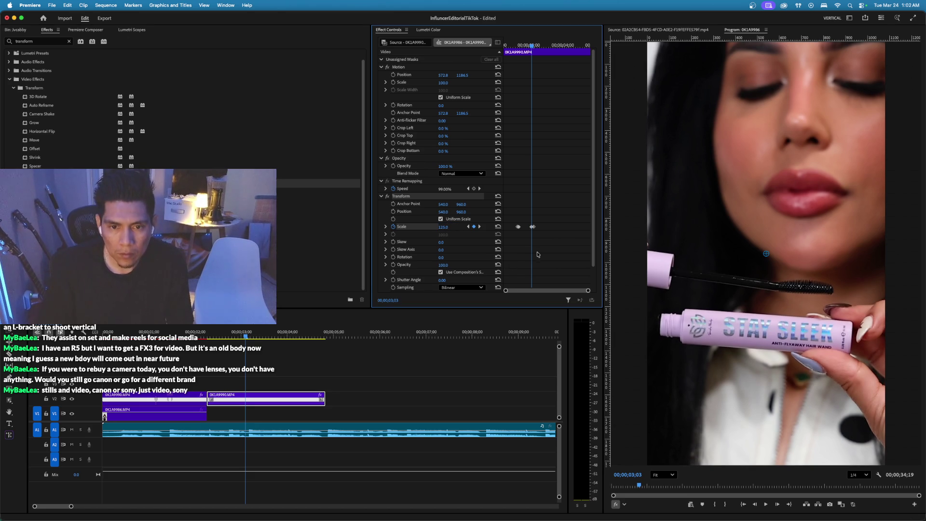
pyautogui.press('space')
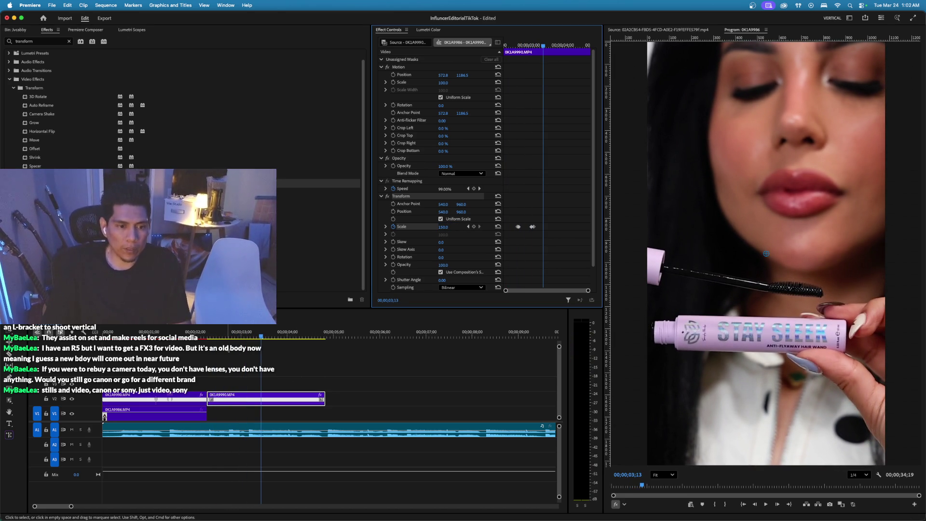
# Delete the Transform effect from the 0K1A9990 clip on V2.
pyautogui.click(205, 335)
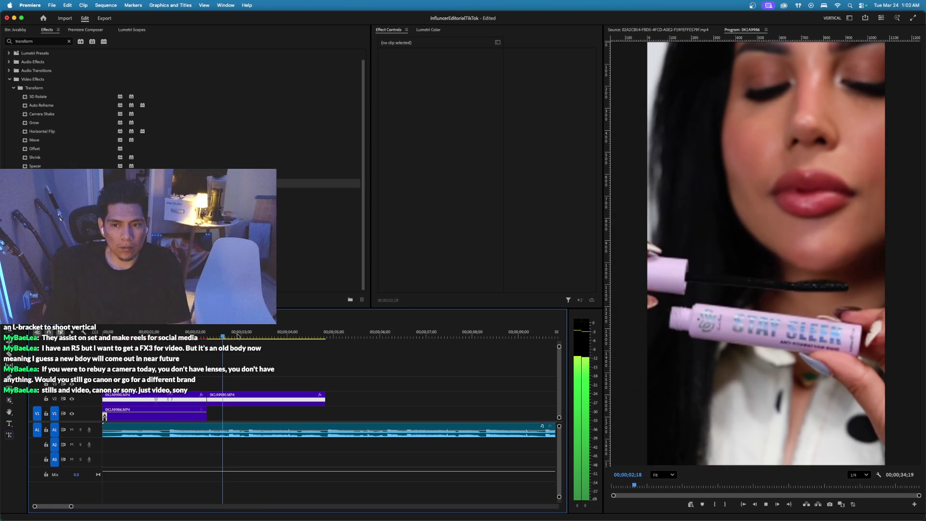
pyautogui.click(251, 401)
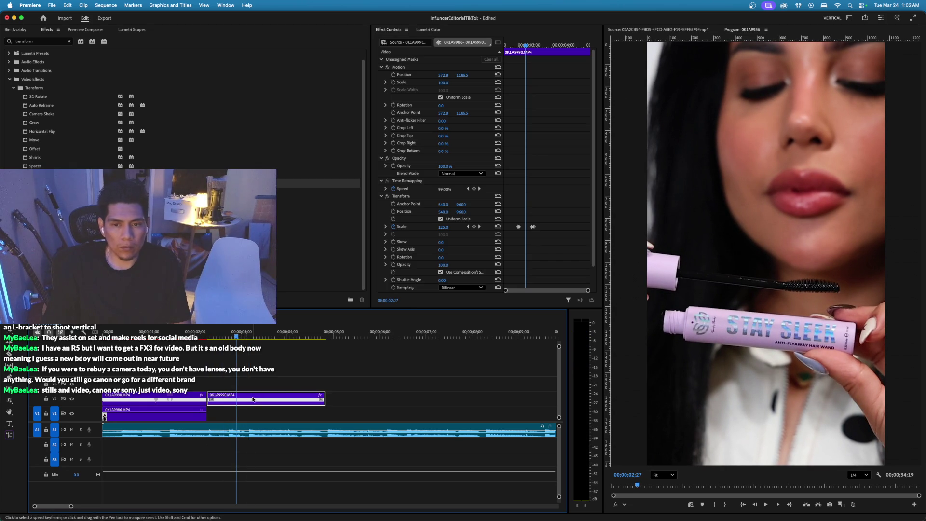
pyautogui.scroll(-1, 487, 271)
pyautogui.click(404, 189)
pyautogui.scroll(-1, 460, 203)
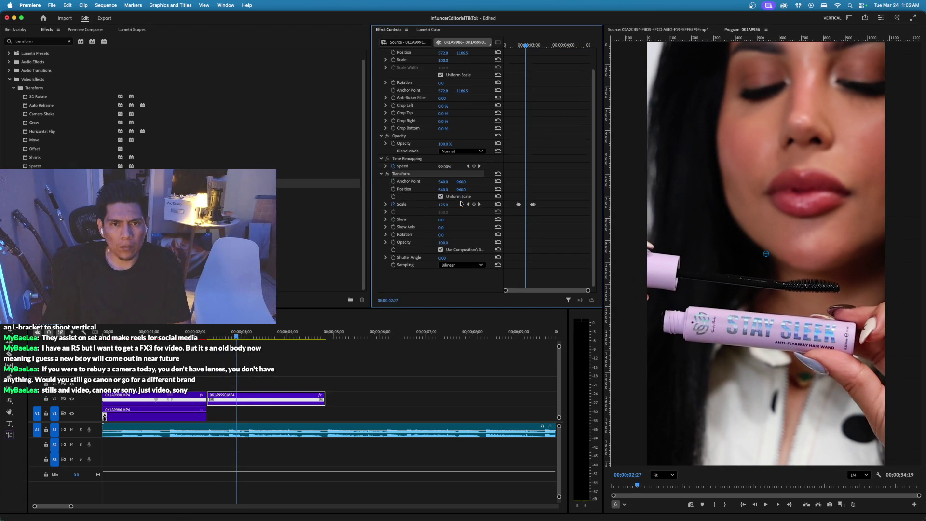
pyautogui.press('Left')
pyautogui.press('Left')
pyautogui.press('Left')
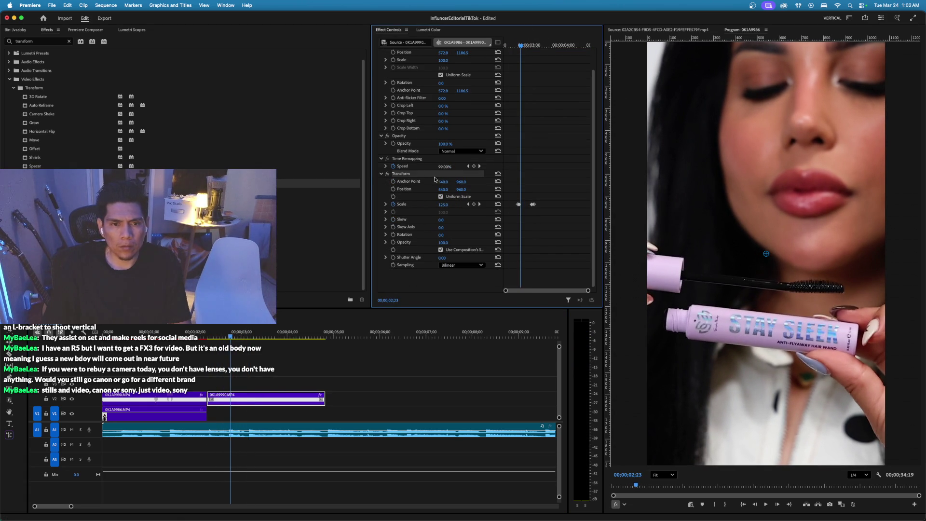
pyautogui.press('Delete')
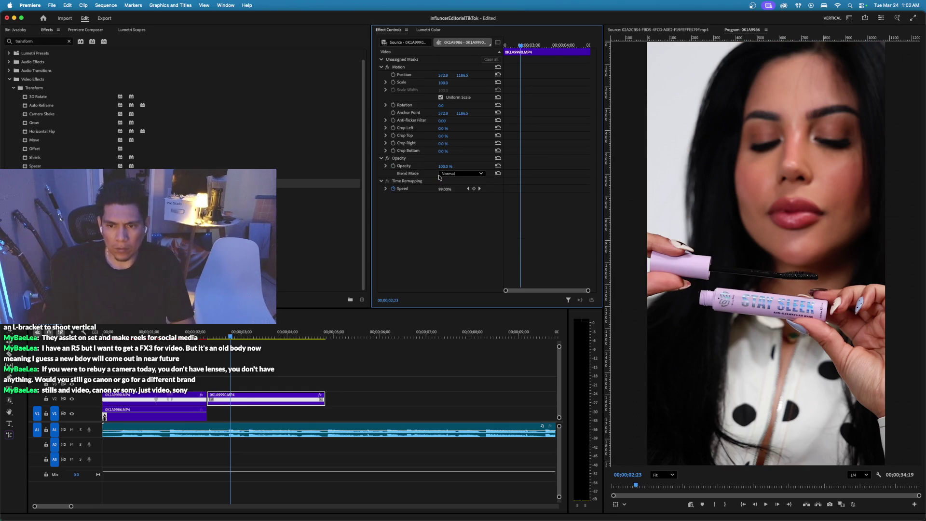
pyautogui.click(238, 332)
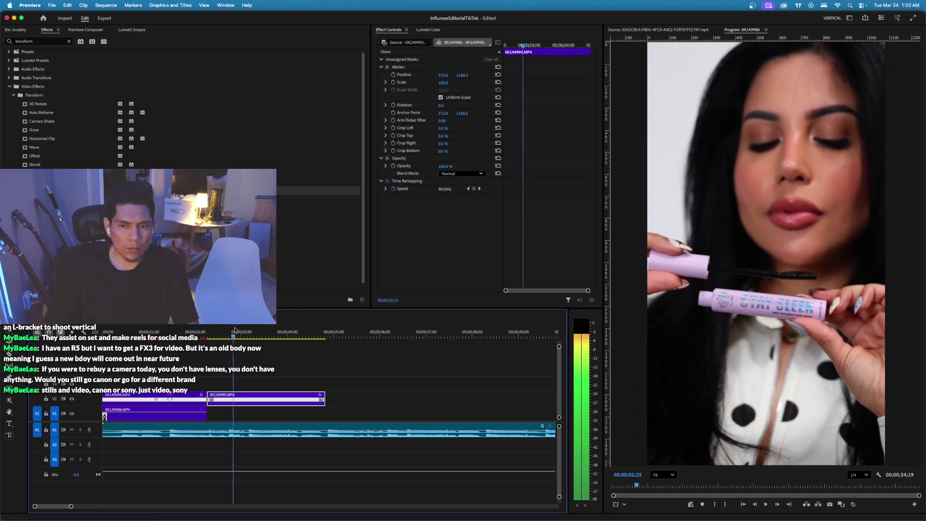
# Apply Transform to the 0K1A9990 clip and keyframe Scale at 125 around 02;21.
pyautogui.moveTo(238, 332); pyautogui.dragTo(230, 336)
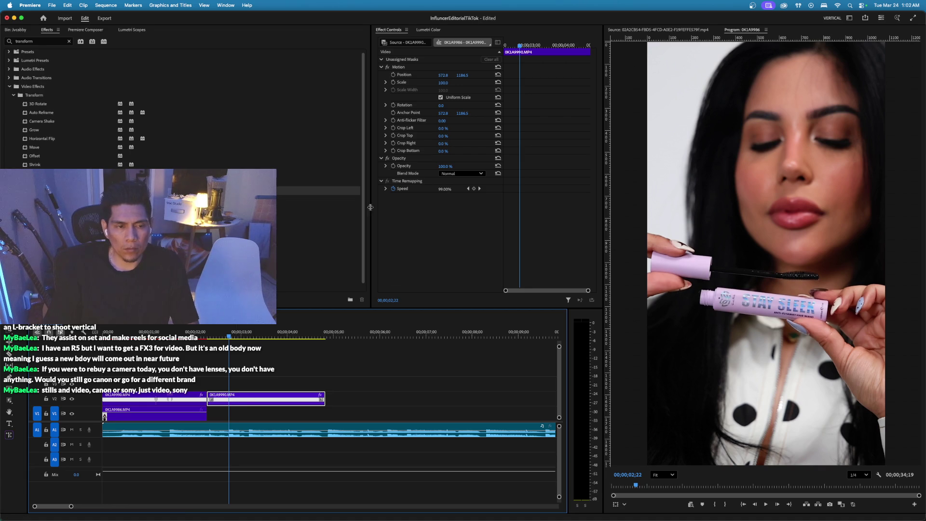
pyautogui.moveTo(345, 191)
pyautogui.mouseDown()
pyautogui.moveTo(345, 204)
pyautogui.moveTo(417, 223)
pyautogui.mouseUp()
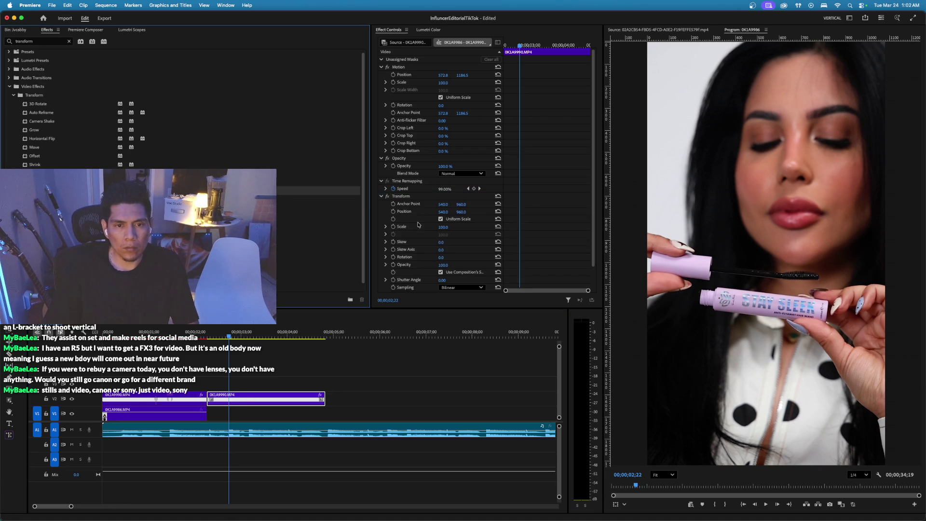
pyautogui.click(393, 227)
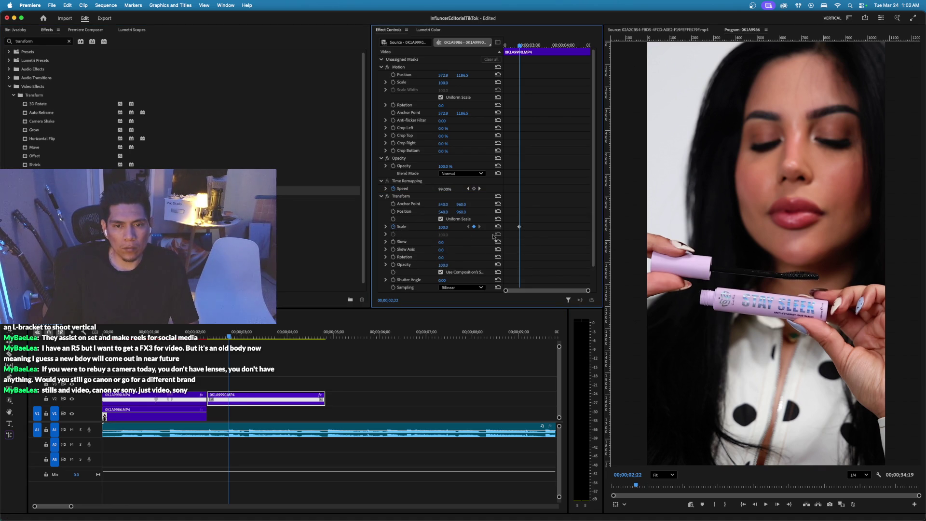
pyautogui.moveTo(519, 228); pyautogui.dragTo(515, 231)
pyautogui.click(444, 226)
pyautogui.write('125')
pyautogui.press('Return')
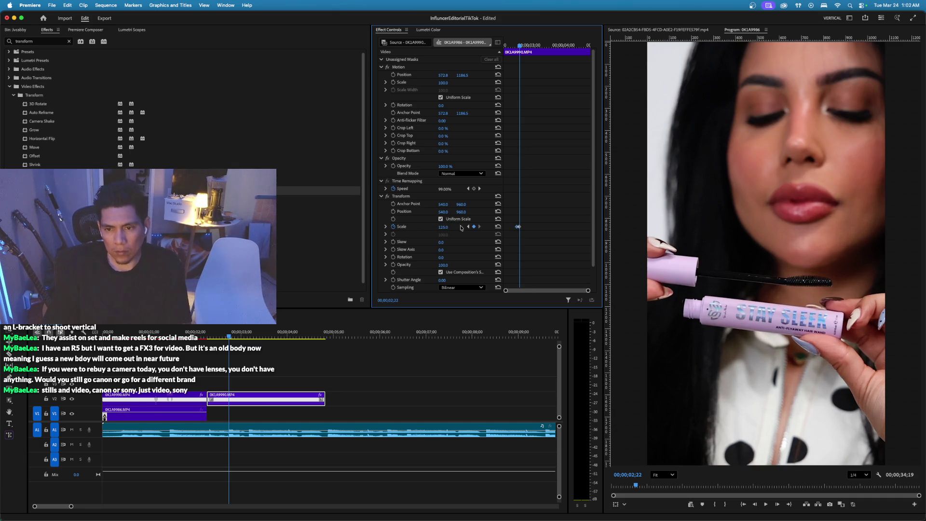
# Add a Scale keyframe at 03;03, set Scale to 150 at 03;05, and preview the punch-in.
pyautogui.press('space')
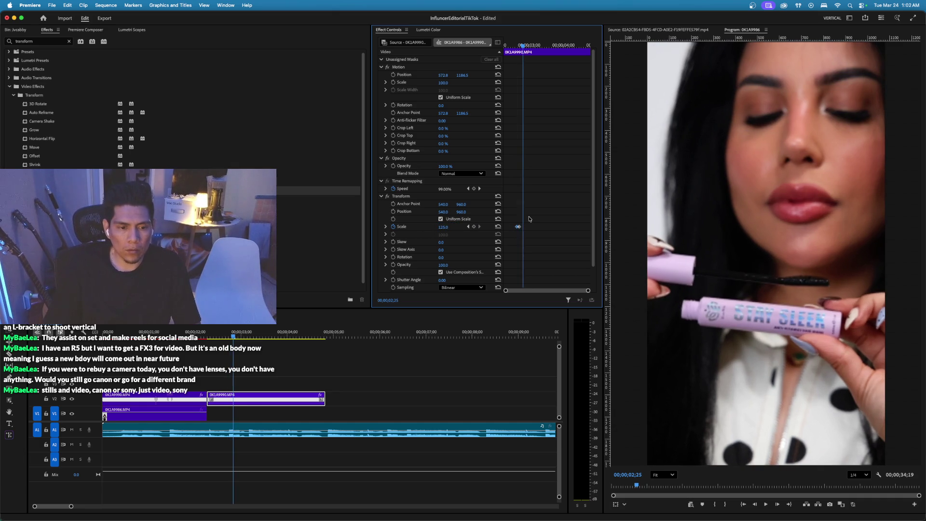
pyautogui.press('space')
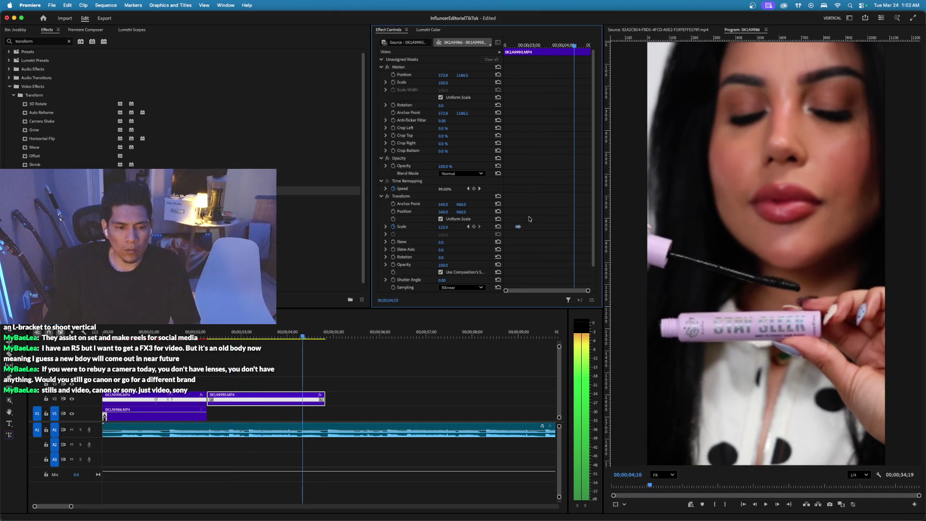
pyautogui.hotkey('shift', 'Left')
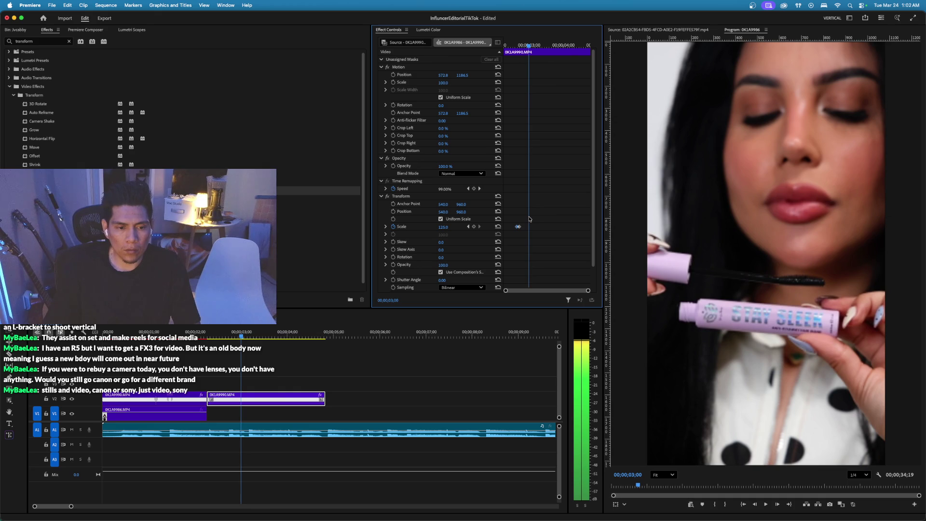
pyautogui.press('Right')
pyautogui.press('Right')
pyautogui.press('Right')
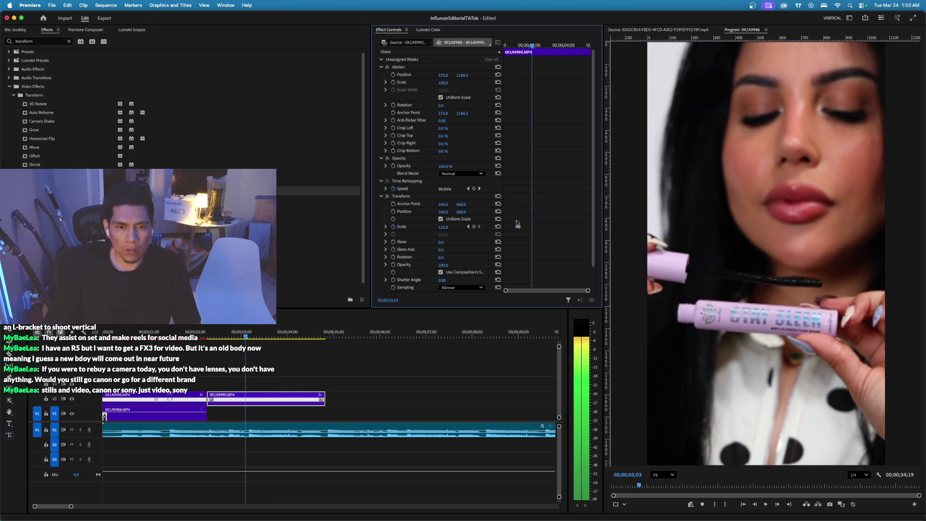
pyautogui.click(474, 228)
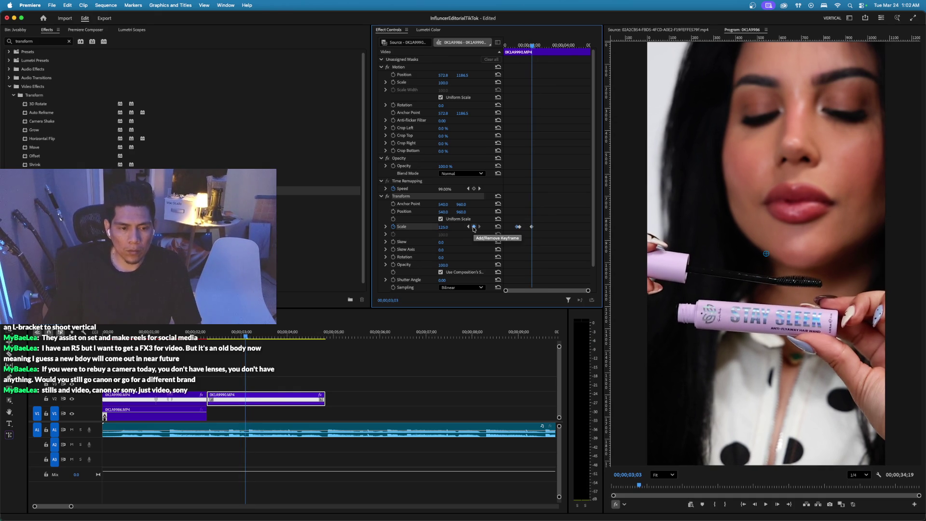
pyautogui.press('Right')
pyautogui.press('Right')
pyautogui.click(448, 226)
pyautogui.write('150')
pyautogui.press('Return')
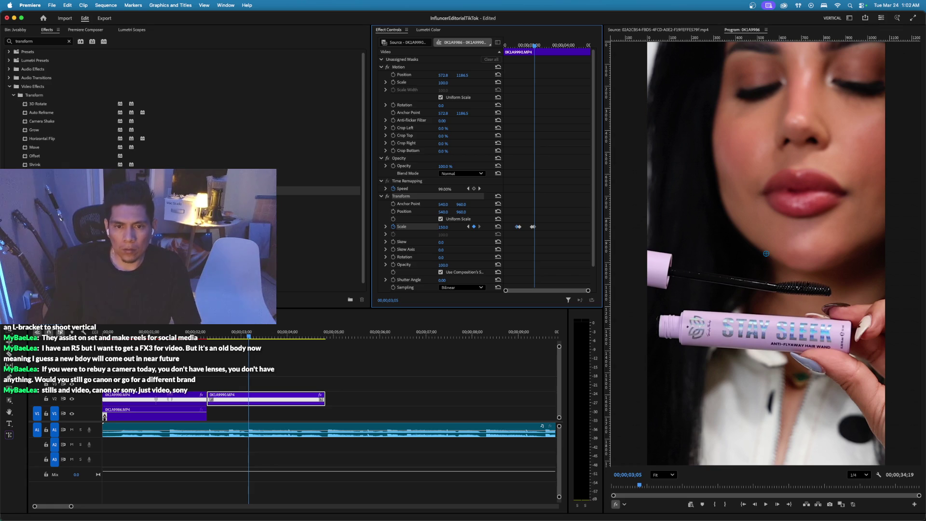
pyautogui.click(504, 46)
pyautogui.press('space')
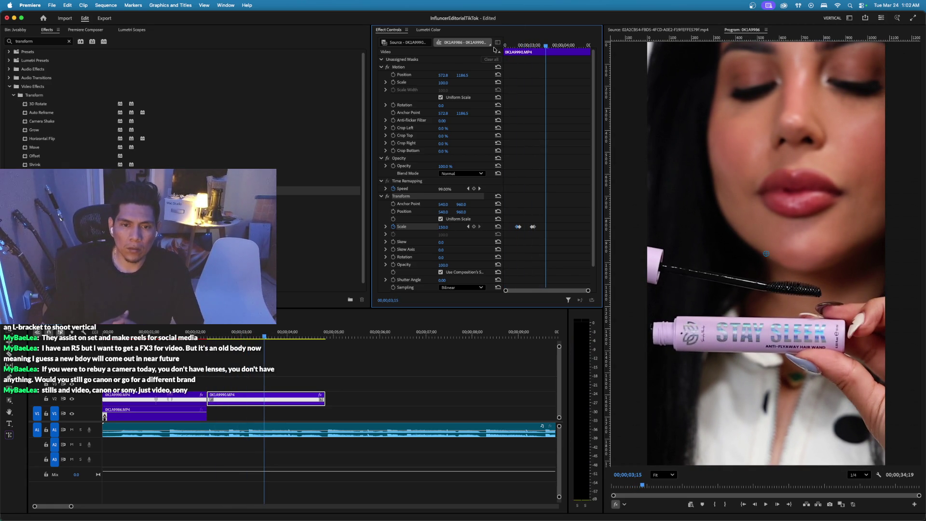
# Set the Transform Shutter Angle to 200 for motion blur.
pyautogui.scroll(-1, 507, 154)
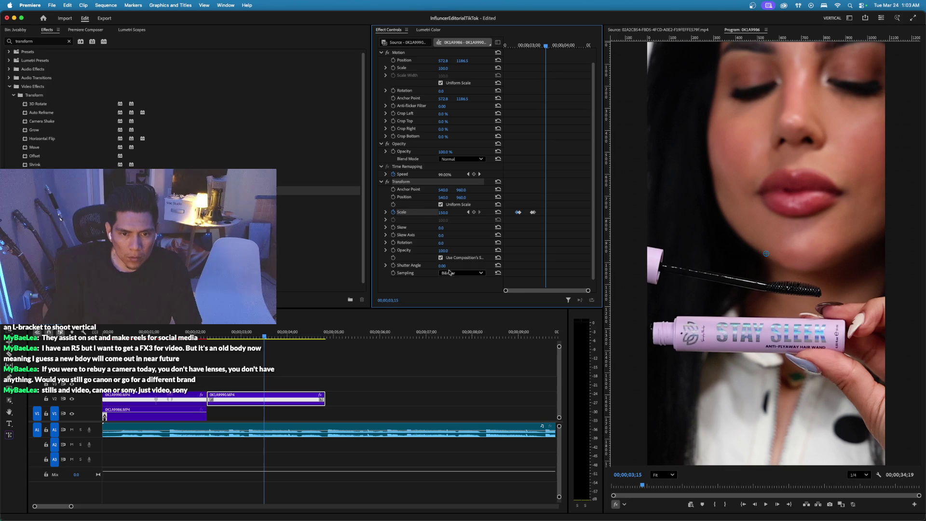
pyautogui.click(442, 266)
pyautogui.write('200')
pyautogui.press('Return')
pyautogui.scroll(-1, 513, 187)
# Return to 03;03 and open the V2 clip's effect property menu.
pyautogui.moveTo(512, 48); pyautogui.dragTo(533, 46)
pyautogui.click(227, 397)
pyautogui.click(321, 397)
pyautogui.moveTo(359, 429)
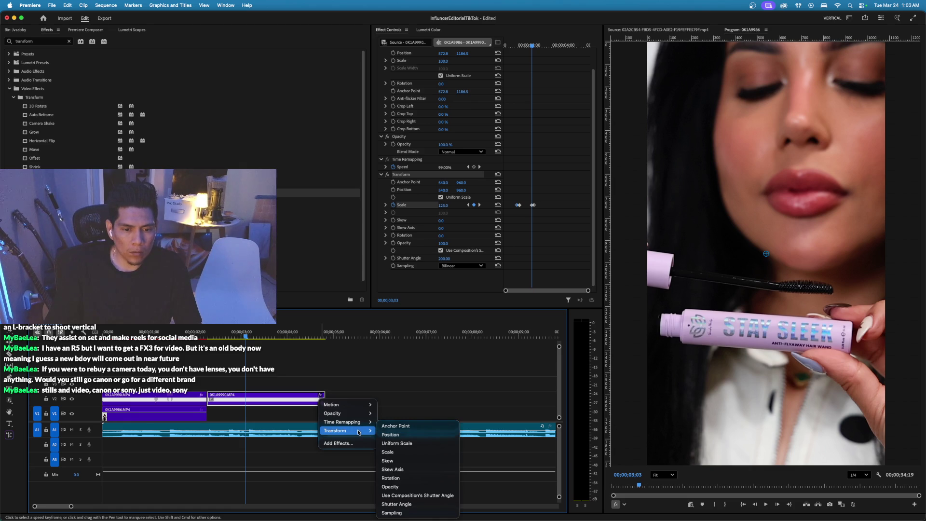
# Clear the V2 clip's Speed keyframes, stretch its end, review playback, then delete it.
pyautogui.click(394, 168)
pyautogui.click(394, 169)
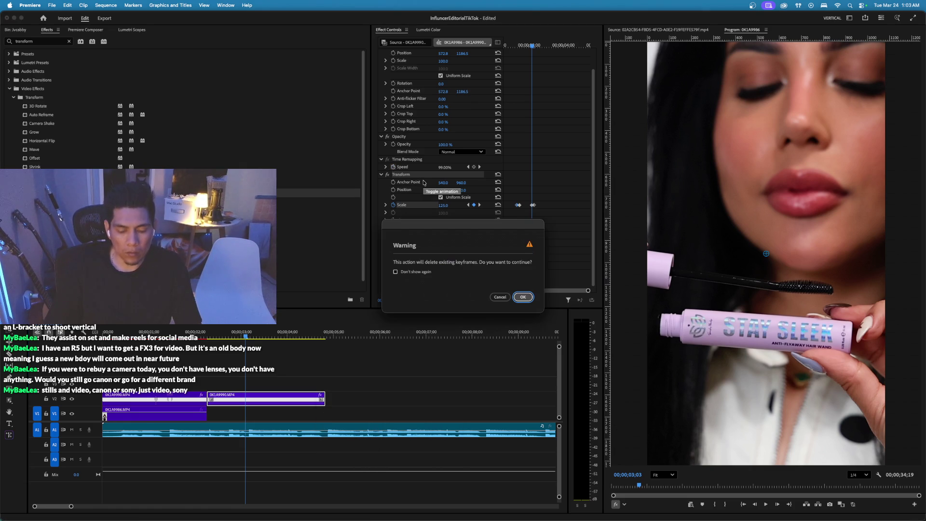
pyautogui.click(522, 297)
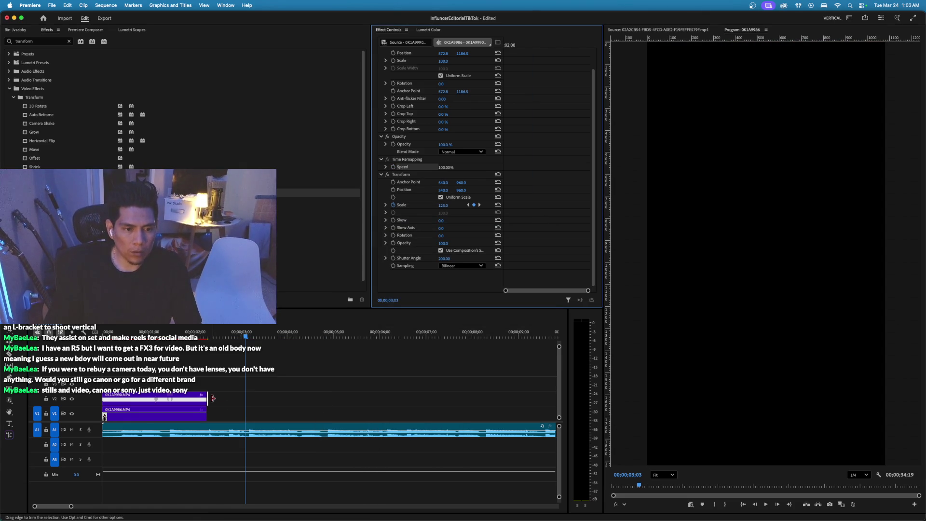
pyautogui.click(256, 402)
pyautogui.moveTo(275, 400); pyautogui.dragTo(323, 399)
pyautogui.click(212, 332)
pyautogui.press('space')
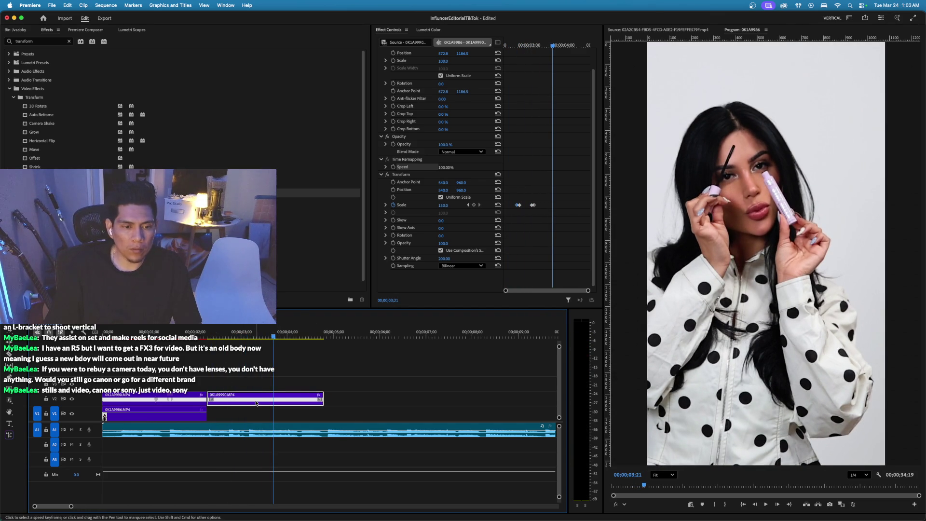
pyautogui.press('Delete')
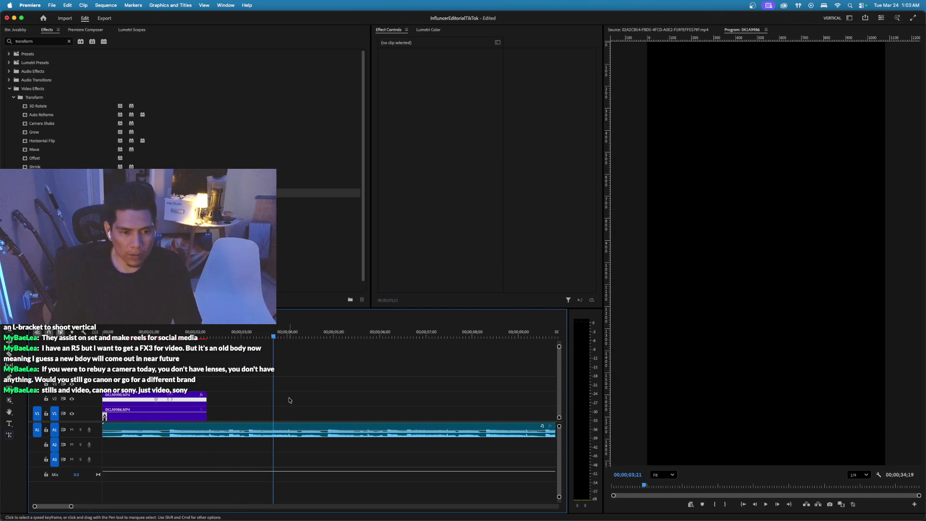
# Lengthen the V2 clip, split it, clear the right part's Speed keyframes and slow it down.
pyautogui.moveTo(211, 401); pyautogui.dragTo(322, 399)
pyautogui.press('c')
pyautogui.click(208, 398)
pyautogui.click(209, 398)
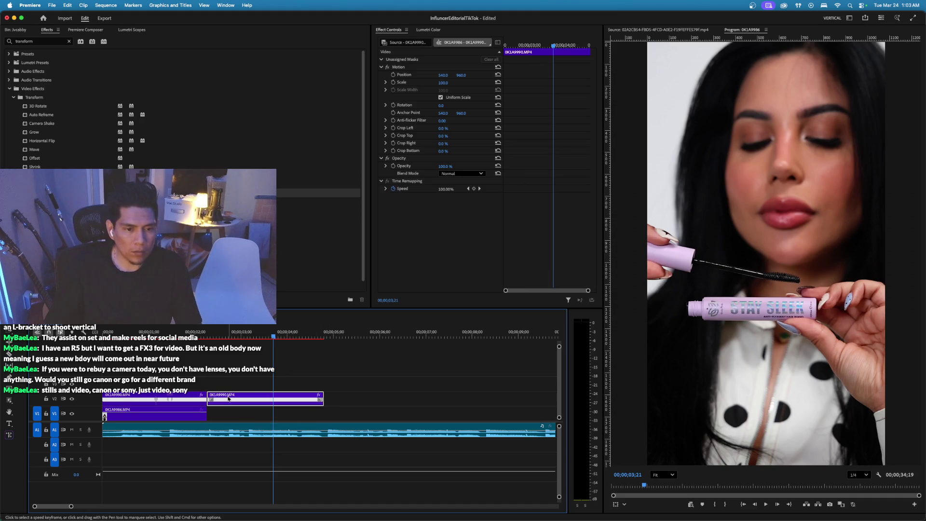
pyautogui.click(394, 189)
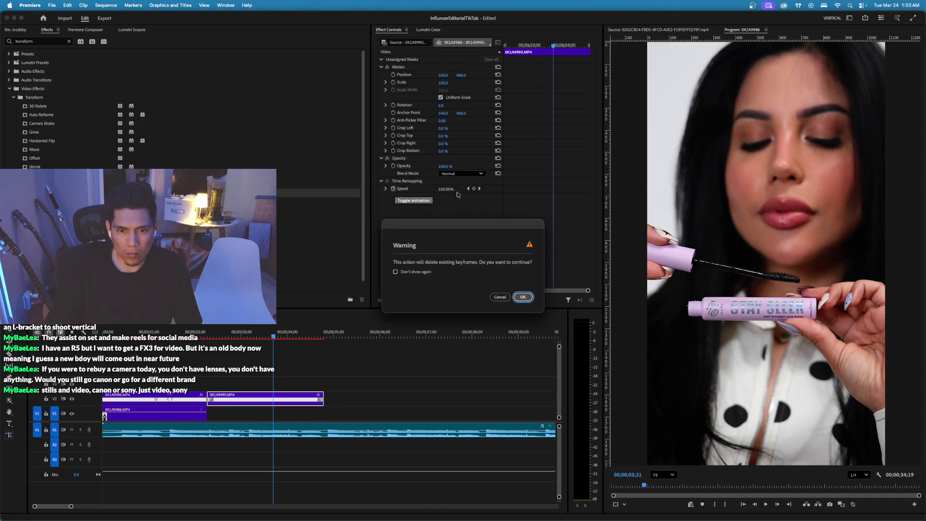
pyautogui.click(513, 297)
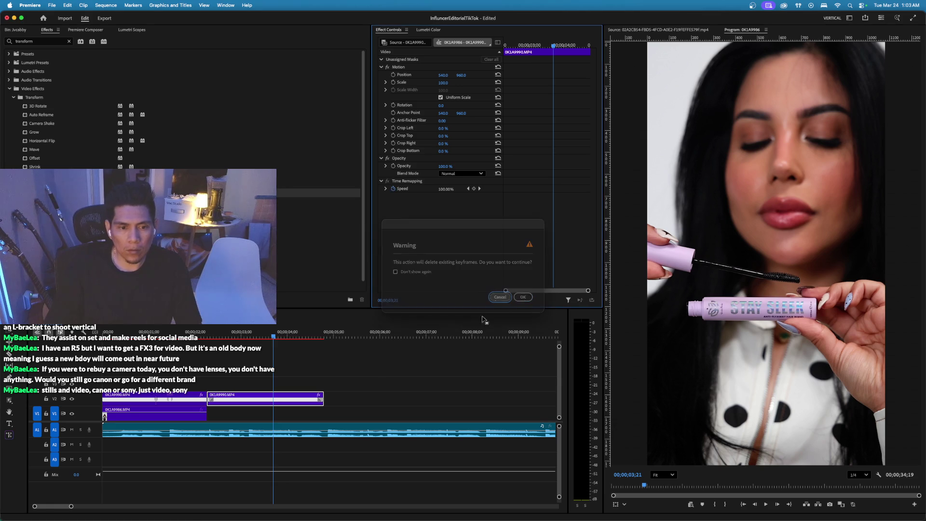
pyautogui.moveTo(299, 399); pyautogui.dragTo(298, 400)
# Undo an accidental new sequence and nest the slowed clip as Nested Sequence 01.
pyautogui.press('super+n')
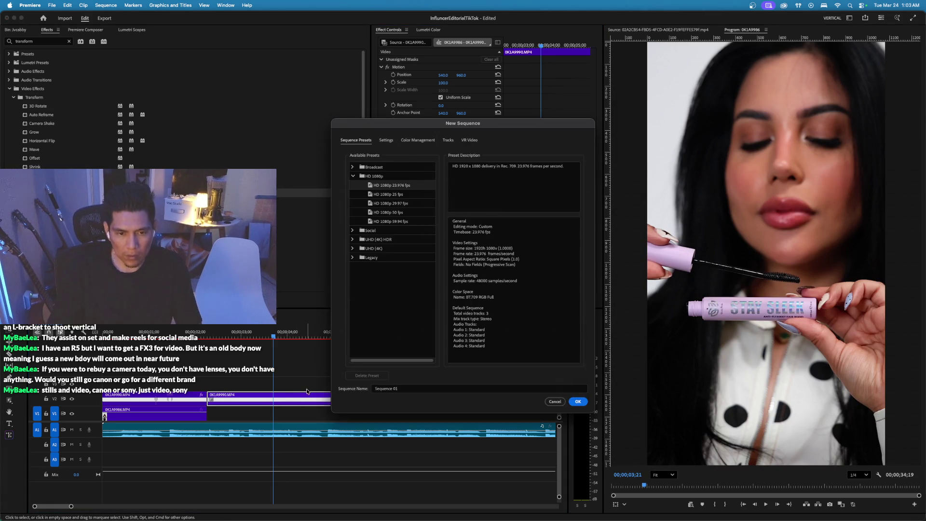
pyautogui.press('Return')
pyautogui.press('super+z')
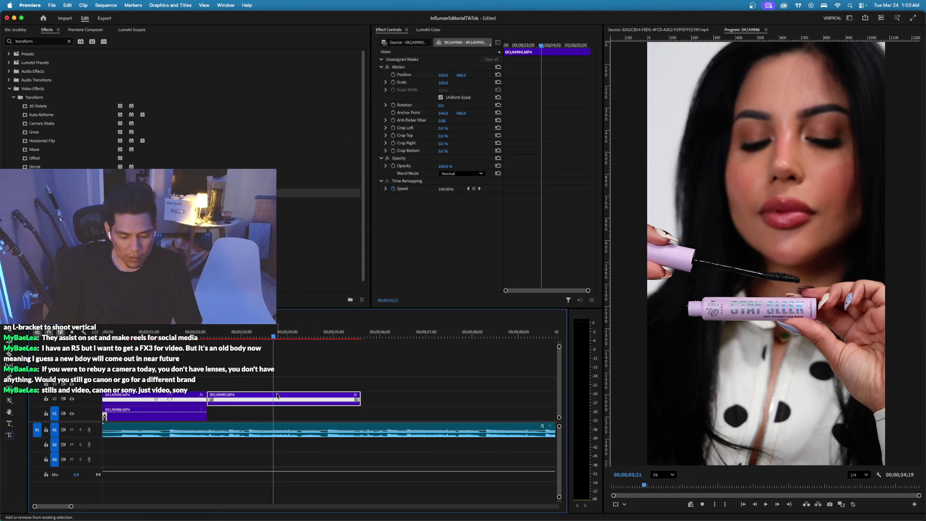
pyautogui.press('alt+super+n')
pyautogui.press('Return')
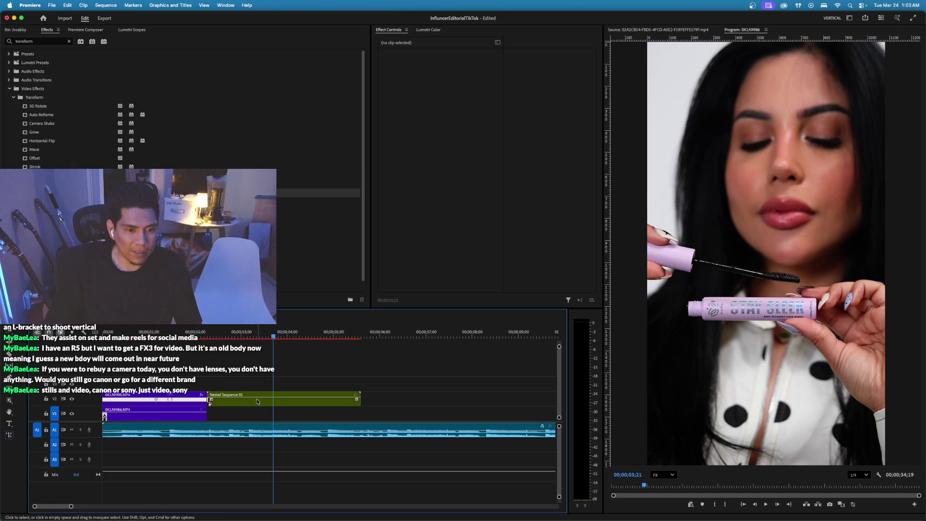
# Apply the Transform effect to the nested clip at 00;00;02;20.
pyautogui.click(228, 336)
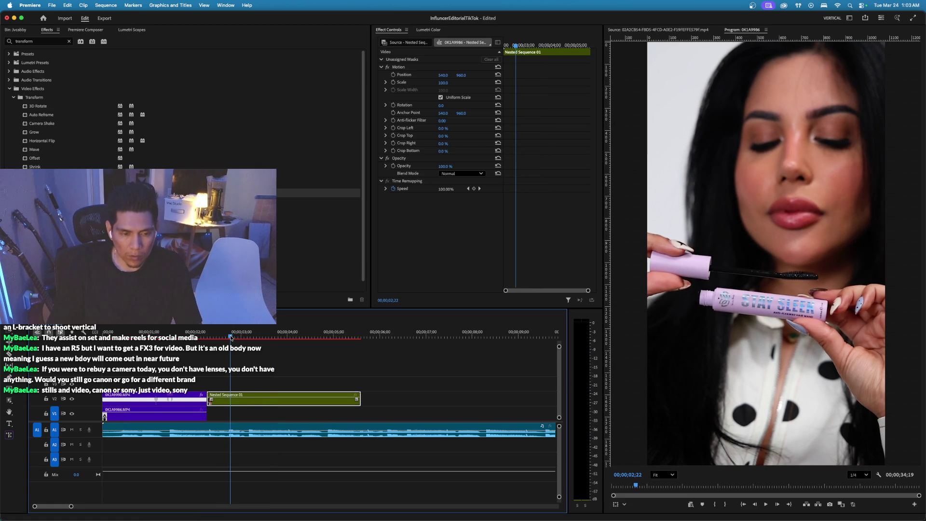
pyautogui.press('Left')
pyautogui.press('Left')
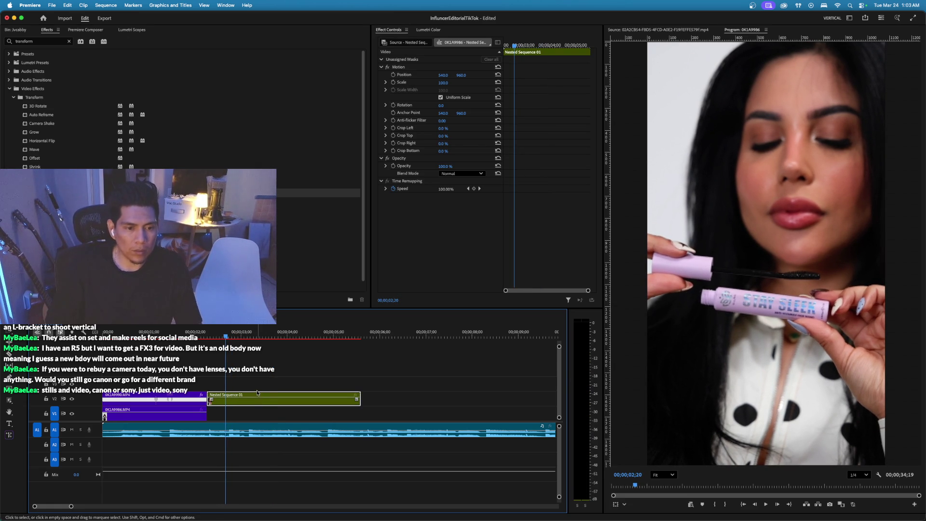
pyautogui.moveTo(36, 183)
pyautogui.mouseDown()
pyautogui.moveTo(466, 215)
pyautogui.moveTo(468, 224)
pyautogui.mouseUp()
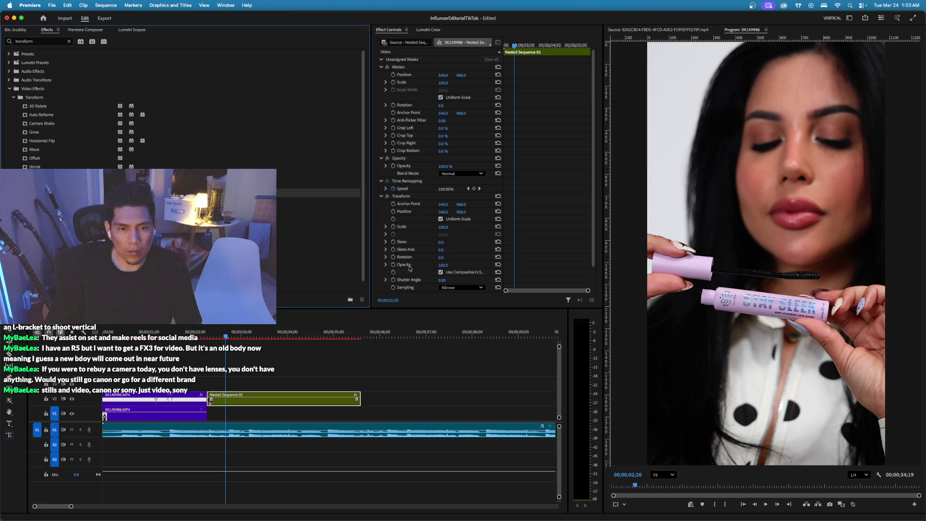
# Keyframe Transform Scale, then set it to 125 three frames later at 00;00;02;23.
pyautogui.click(392, 227)
pyautogui.press('Right')
pyautogui.press('Right')
pyautogui.press('Right')
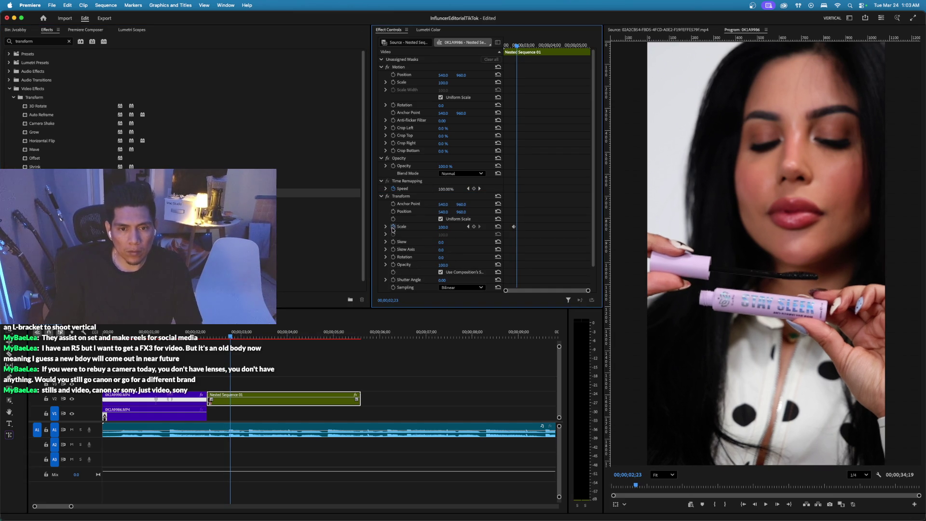
pyautogui.click(442, 226)
pyautogui.write('125')
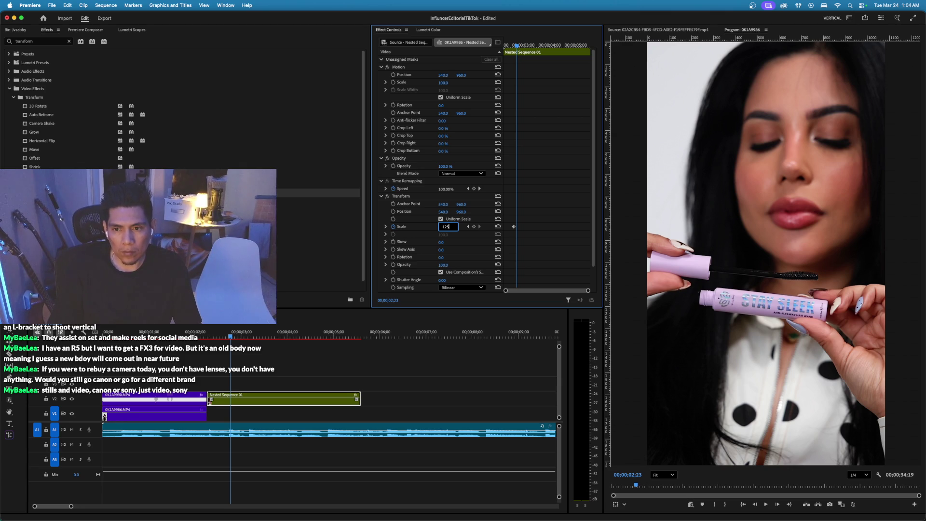
pyautogui.click(393, 204)
# Keyframe and raise Anchor Point Y to reframe the zoom lower on the face and mascara.
pyautogui.scroll(-1, 393, 207)
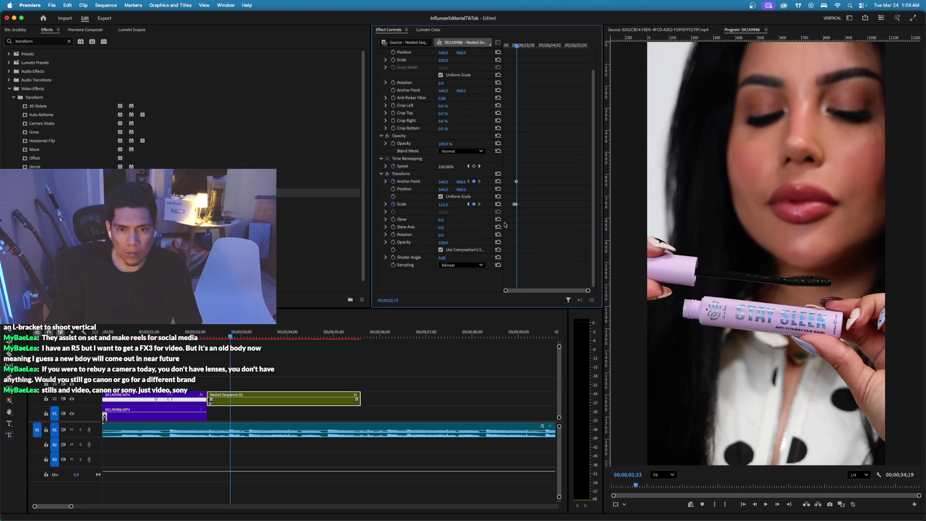
pyautogui.moveTo(516, 181); pyautogui.dragTo(513, 181)
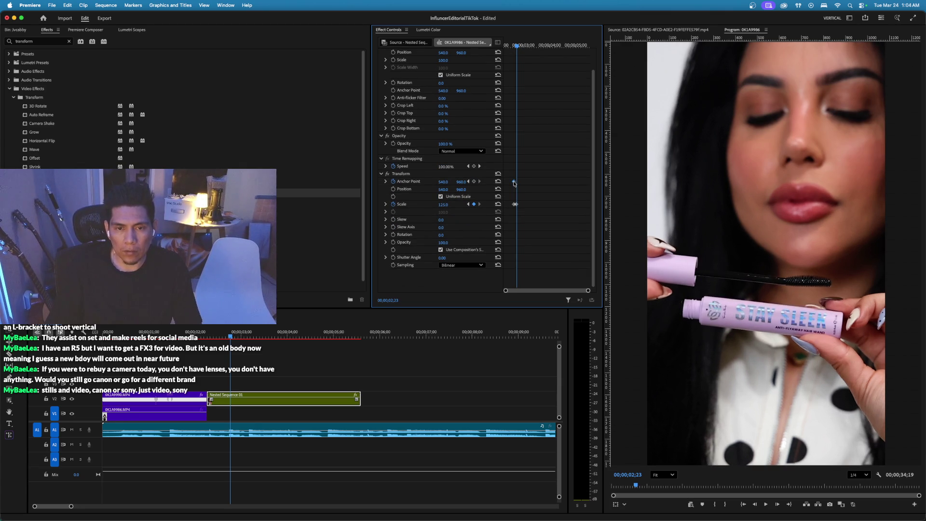
pyautogui.click(513, 181)
pyautogui.moveTo(458, 181)
pyautogui.mouseDown()
pyautogui.moveTo(514, 181)
pyautogui.moveTo(468, 181)
pyautogui.mouseUp()
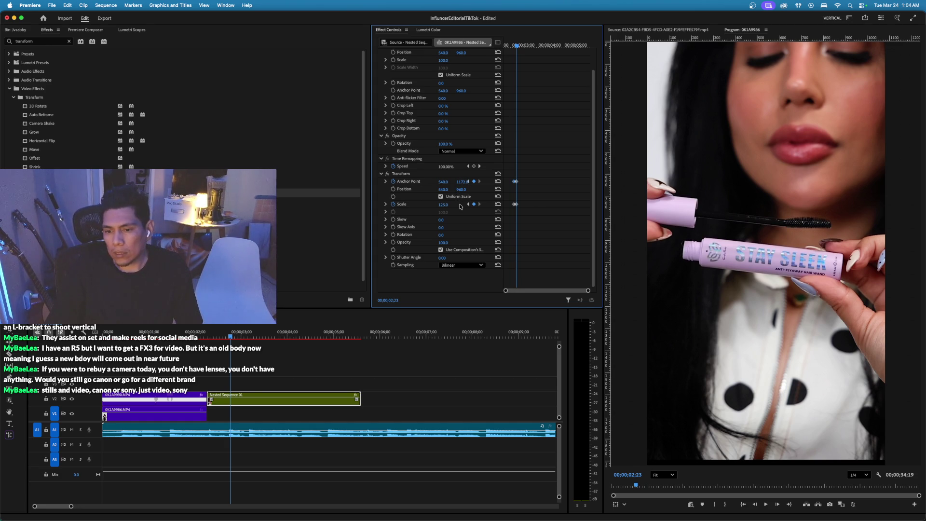
# Fine-tune the zoom's vertical framing, review it, and step back to 00;00;03;02.
pyautogui.moveTo(463, 182); pyautogui.dragTo(465, 182)
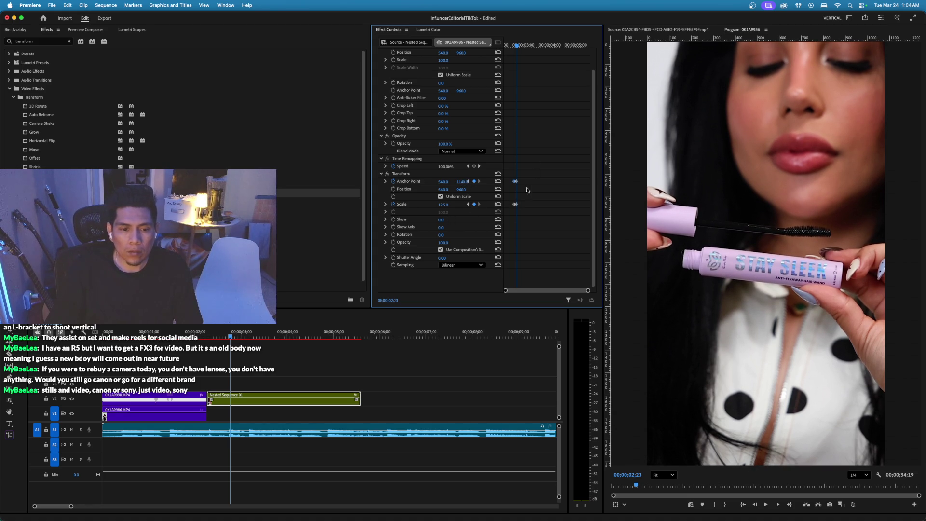
pyautogui.press('space')
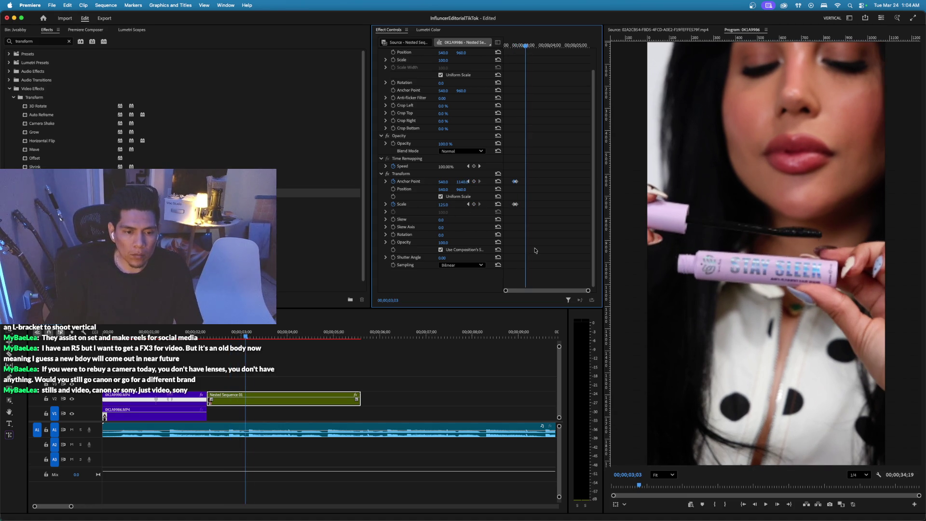
pyautogui.press('Left')
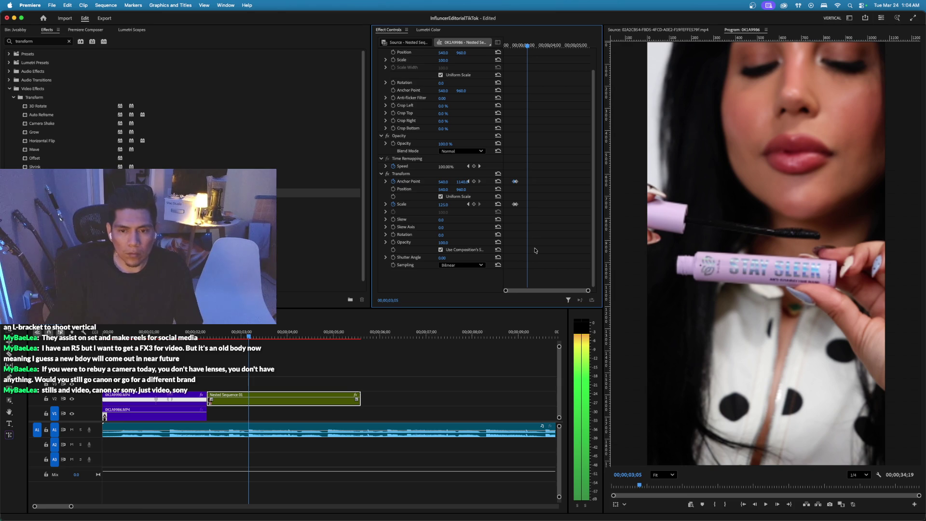
pyautogui.press('Left')
pyautogui.press('Left')
pyautogui.press('Left')
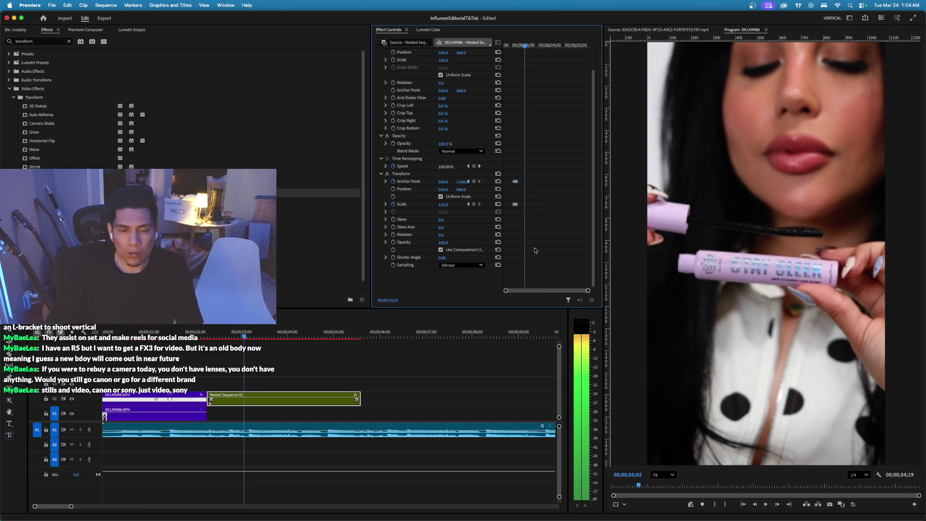
# Add Scale and Anchor Point keyframes, then at 03;05 set Scale 150 and Anchor X 504.
pyautogui.click(473, 204)
pyautogui.click(473, 181)
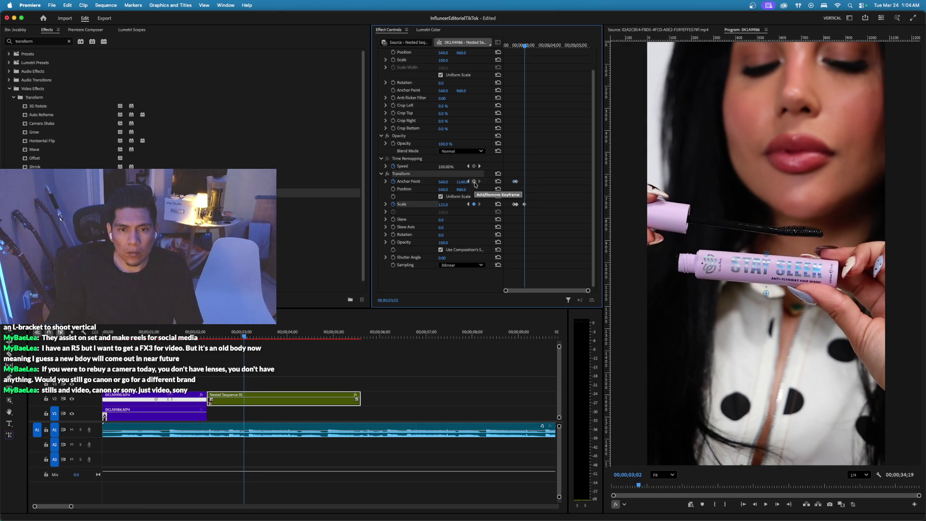
pyautogui.press('Right')
pyautogui.press('Right')
pyautogui.press('Right')
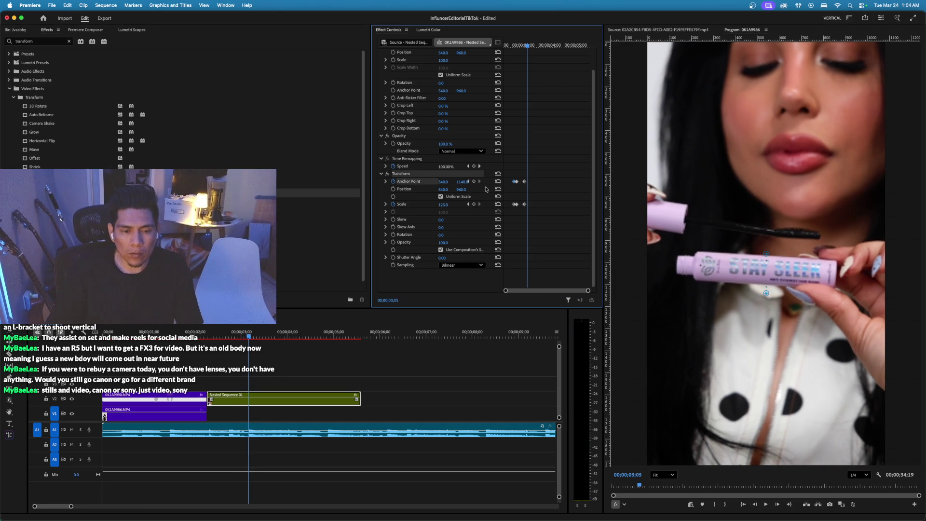
pyautogui.click(447, 204)
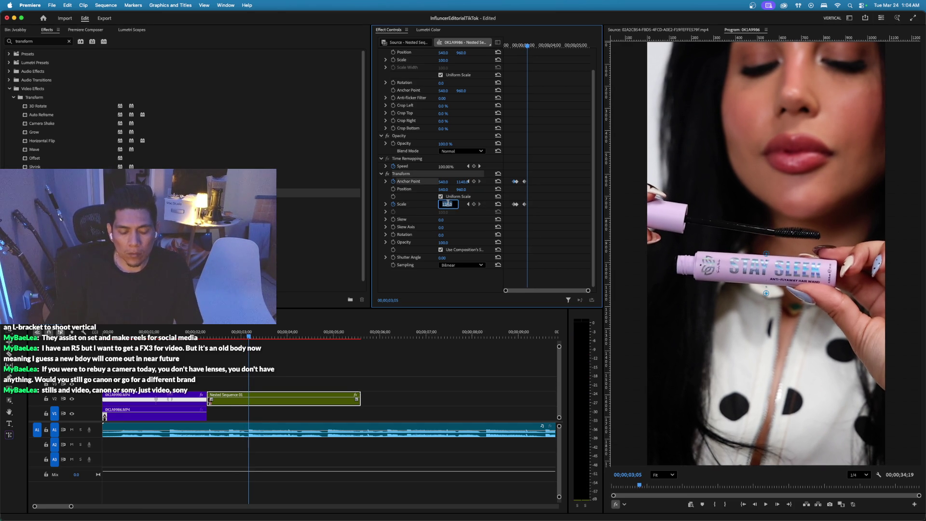
pyautogui.write('150')
pyautogui.press('Return')
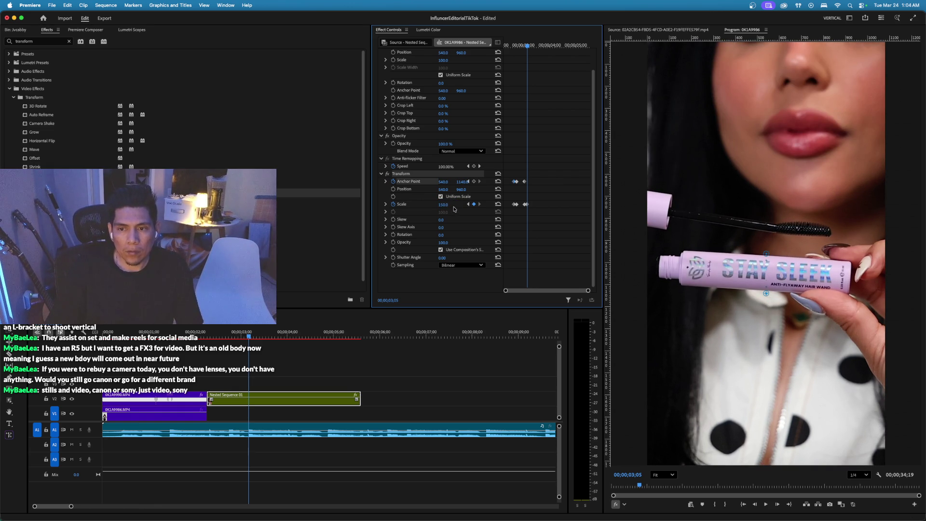
pyautogui.moveTo(443, 184)
pyautogui.mouseDown()
pyautogui.moveTo(426, 185)
pyautogui.moveTo(569, 182)
pyautogui.mouseUp()
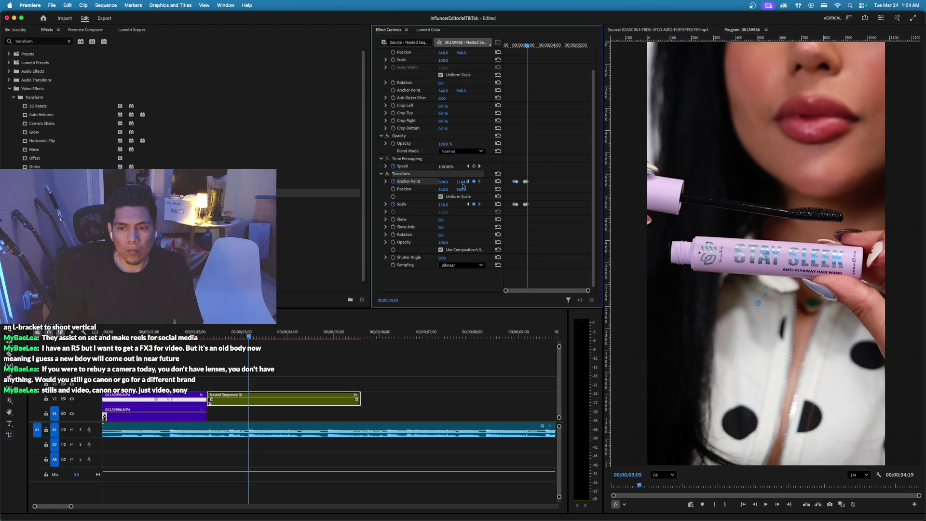
# Set the Shutter Angle to 200 and play back the zoom.
pyautogui.click(448, 256)
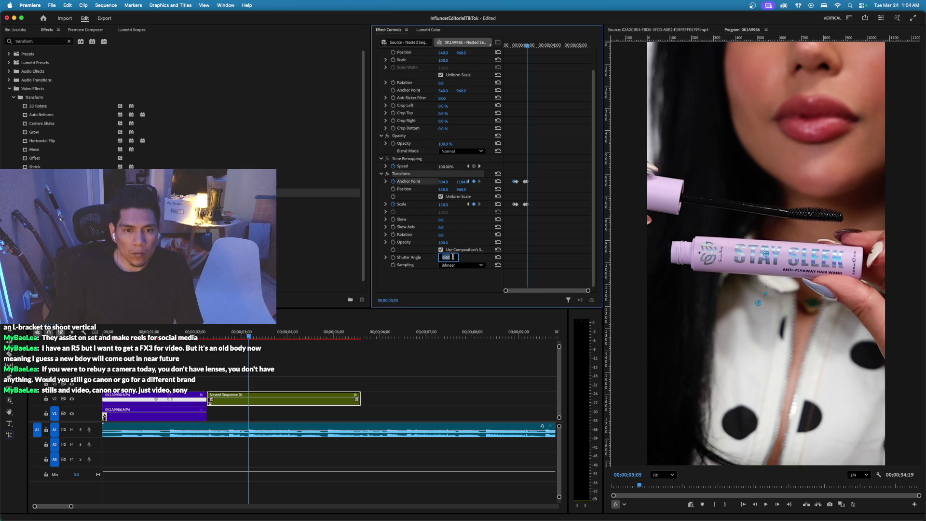
pyautogui.write('200')
pyautogui.press('Return')
pyautogui.press('space')
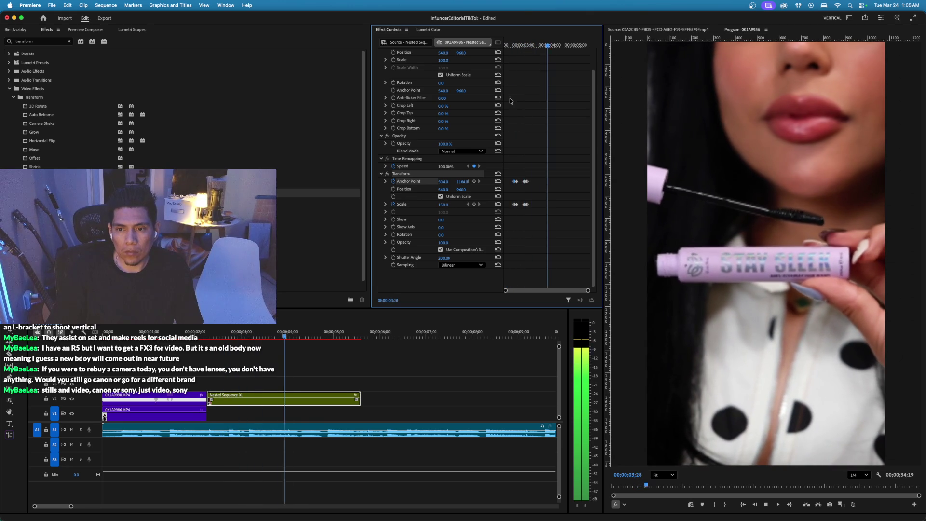
# Trim the end of Nested Sequence 01 shorter and render previews.
pyautogui.press('space')
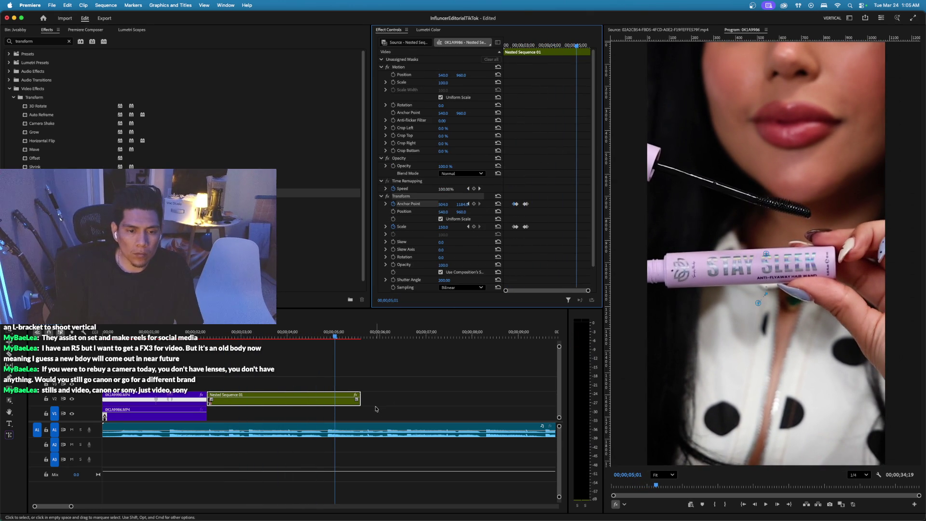
pyautogui.moveTo(360, 398); pyautogui.dragTo(332, 400)
pyautogui.press('Return')
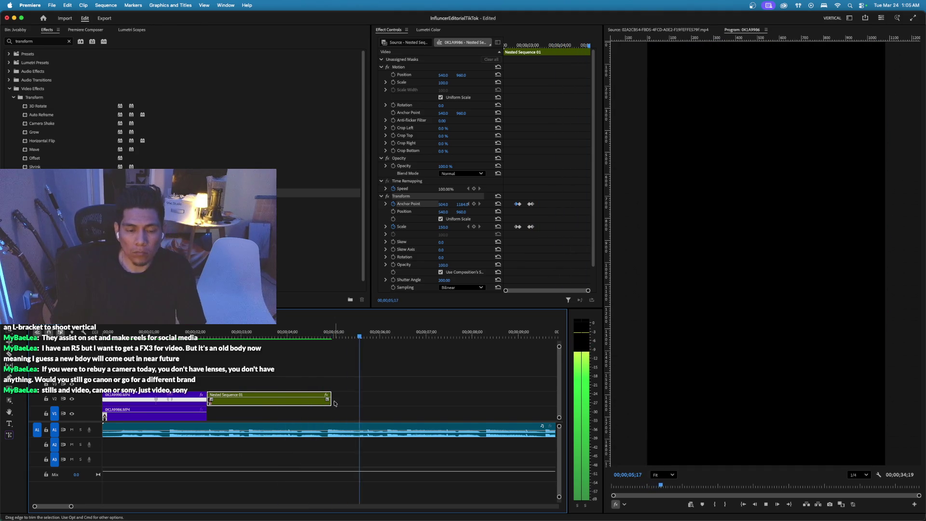
pyautogui.click(322, 334)
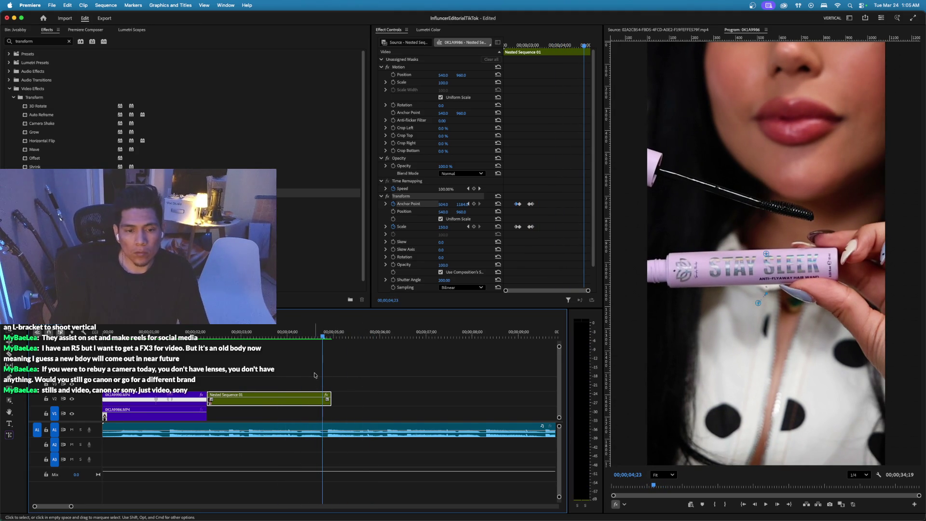
# Add an Anchor Point keyframe at 00;00;04;28 drifting the framing sideways, then select the keyframes.
pyautogui.click(579, 61)
pyautogui.hotkey('shift', 'Right')
pyautogui.moveTo(446, 209); pyautogui.dragTo(398, 209)
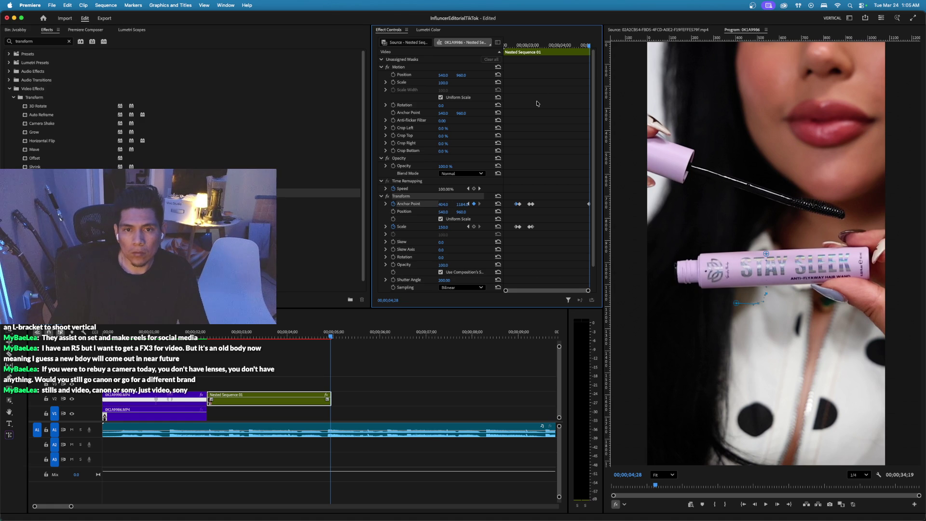
pyautogui.click(516, 51)
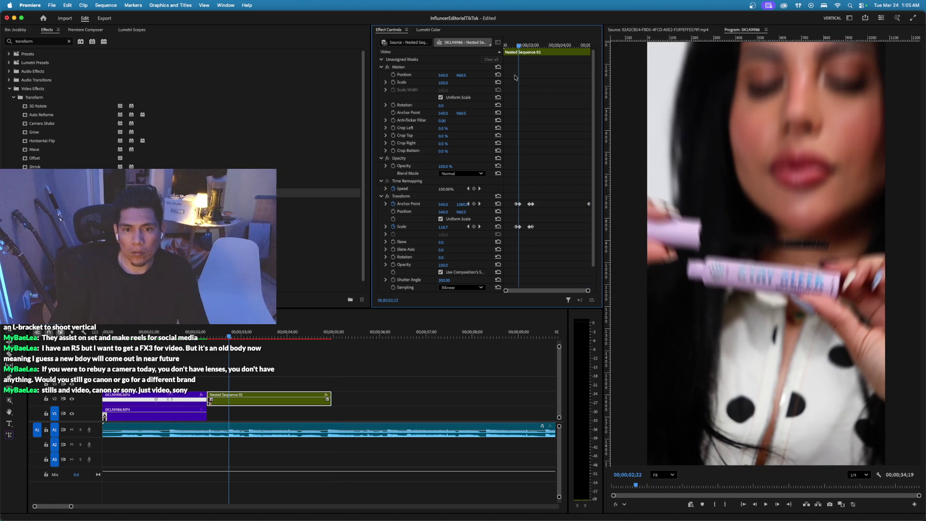
pyautogui.moveTo(512, 197)
pyautogui.mouseDown()
pyautogui.moveTo(515, 238)
pyautogui.moveTo(516, 230)
pyautogui.mouseUp()
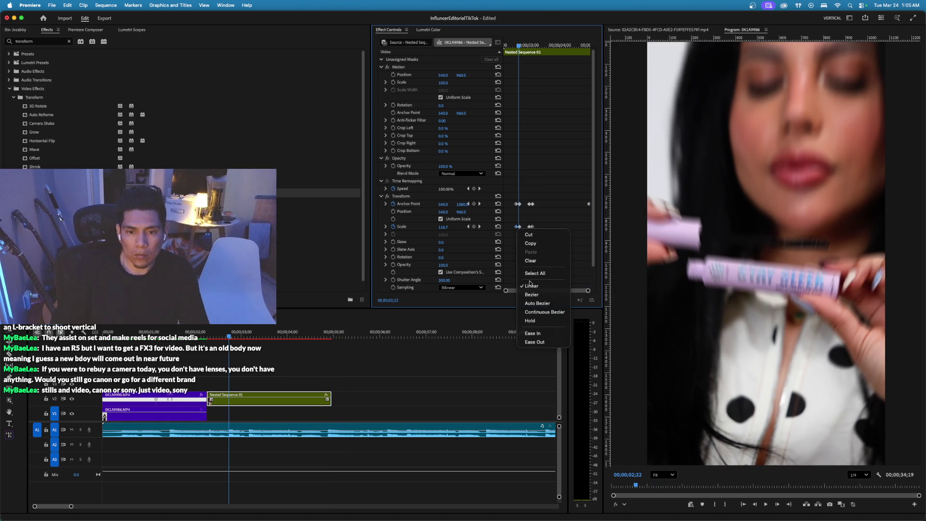
# Apply Ease In and Ease Out to the first Scale keyframe and preview the zoom.
pyautogui.click(537, 333)
pyautogui.rightClick(520, 229)
pyautogui.click(543, 340)
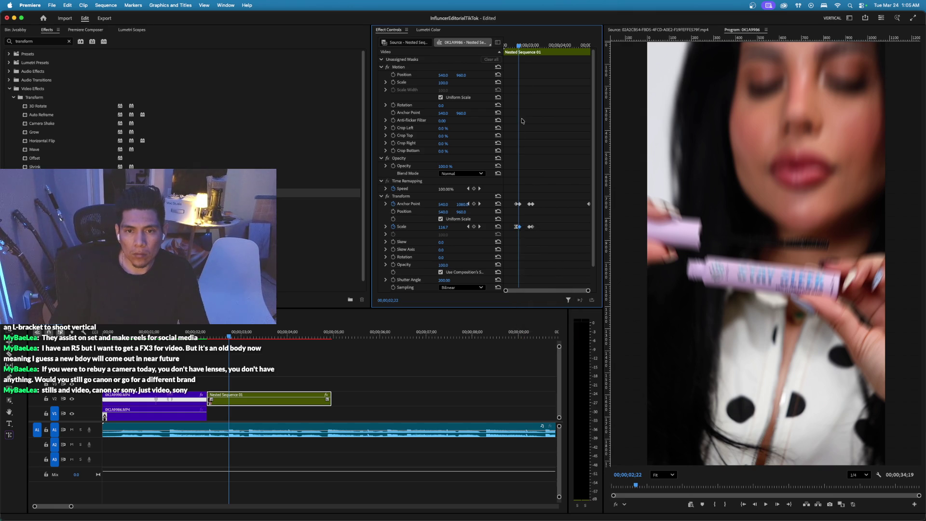
pyautogui.click(512, 48)
pyautogui.press('space')
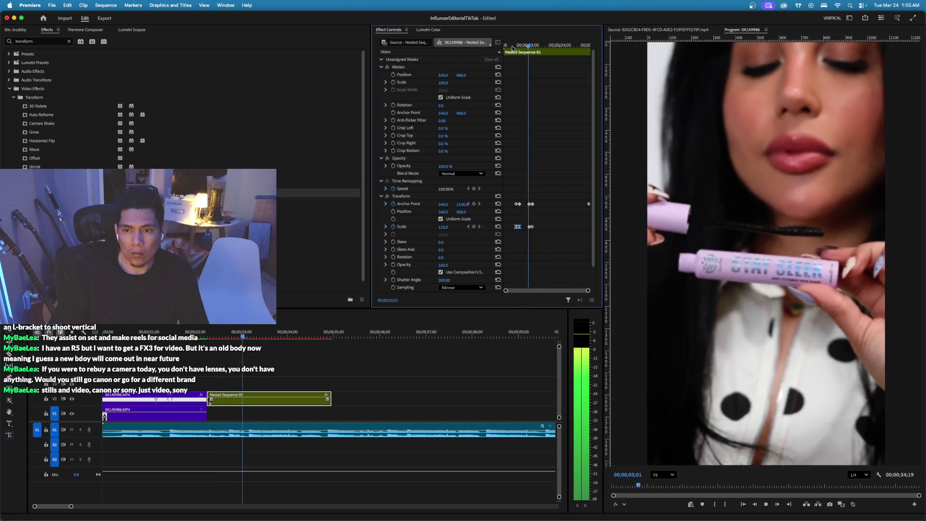
pyautogui.press('space')
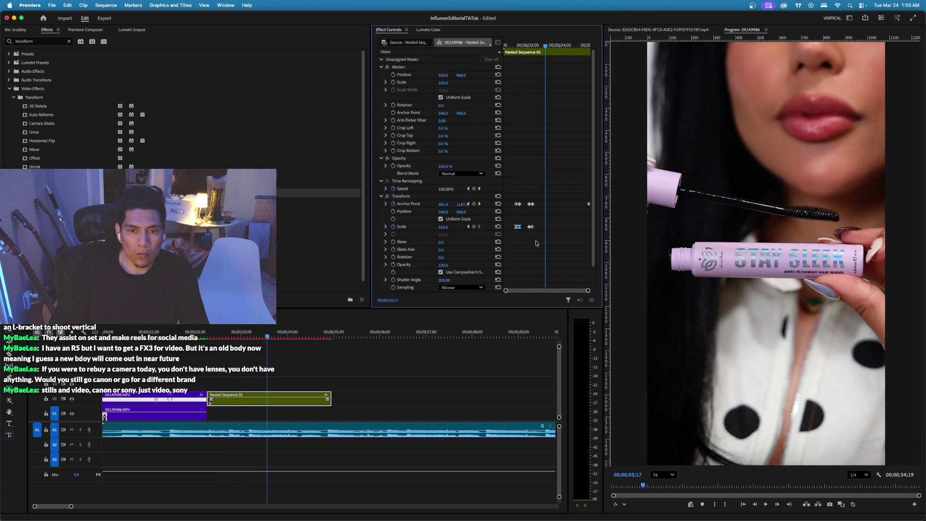
# Ease both Scale keyframes and replay the smoothed zoom.
pyautogui.rightClick(530, 228)
pyautogui.click(550, 331)
pyautogui.rightClick(534, 228)
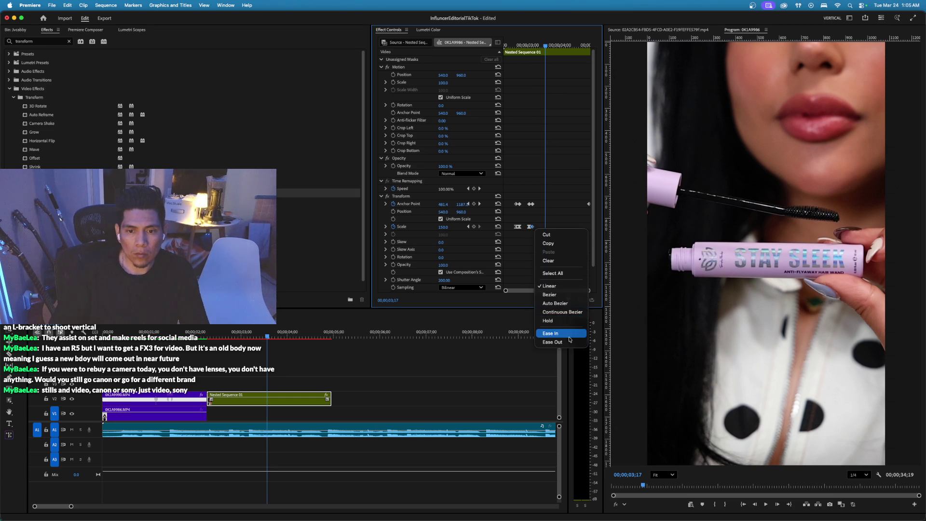
pyautogui.click(550, 342)
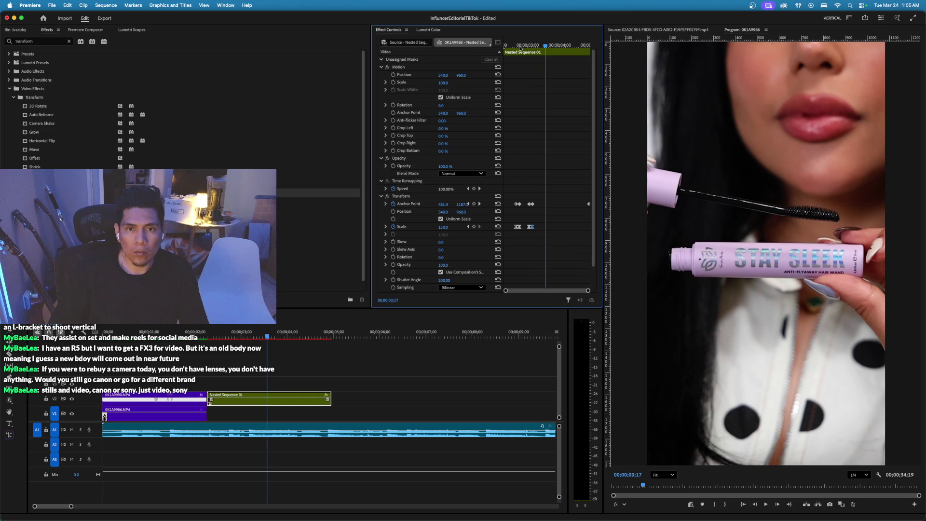
pyautogui.moveTo(519, 49); pyautogui.dragTo(492, 49)
pyautogui.press('space')
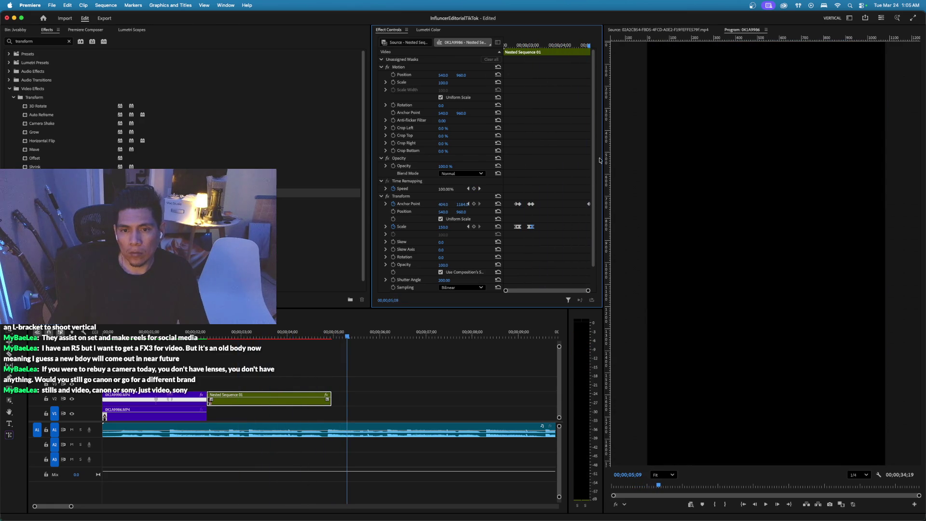
pyautogui.click(191, 331)
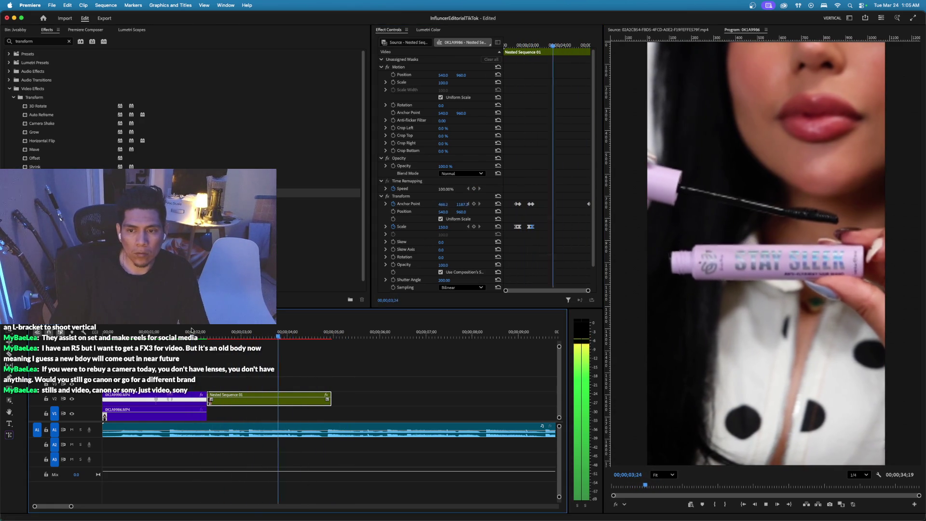
pyautogui.press('space')
# Set the first Anchor Point keyframe to Ease Out.
pyautogui.click(517, 205)
pyautogui.rightClick(517, 204)
pyautogui.moveTo(555, 275)
pyautogui.click(599, 330)
pyautogui.rightClick(519, 206)
pyautogui.moveTo(555, 286)
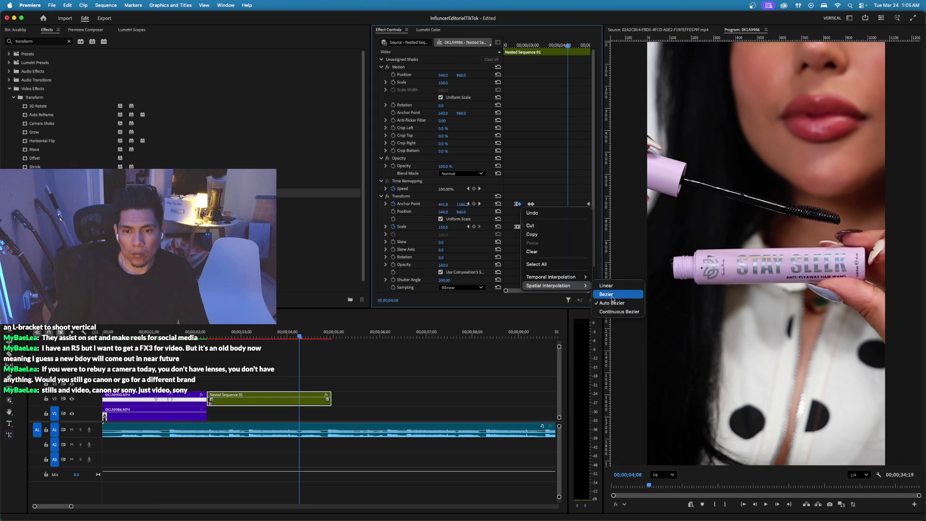
pyautogui.click(610, 332)
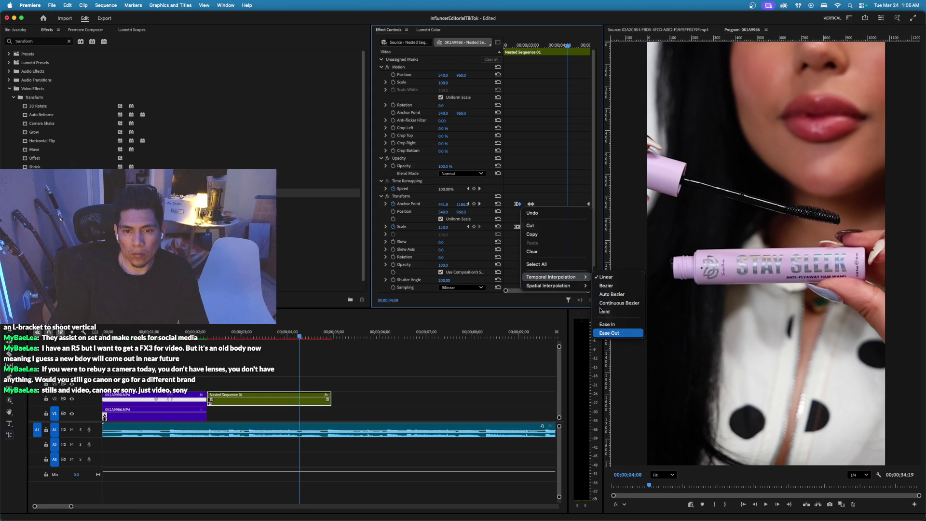
# Ease the next Anchor Point keyframe in and out, then replay the eased zoom.
pyautogui.rightClick(530, 204)
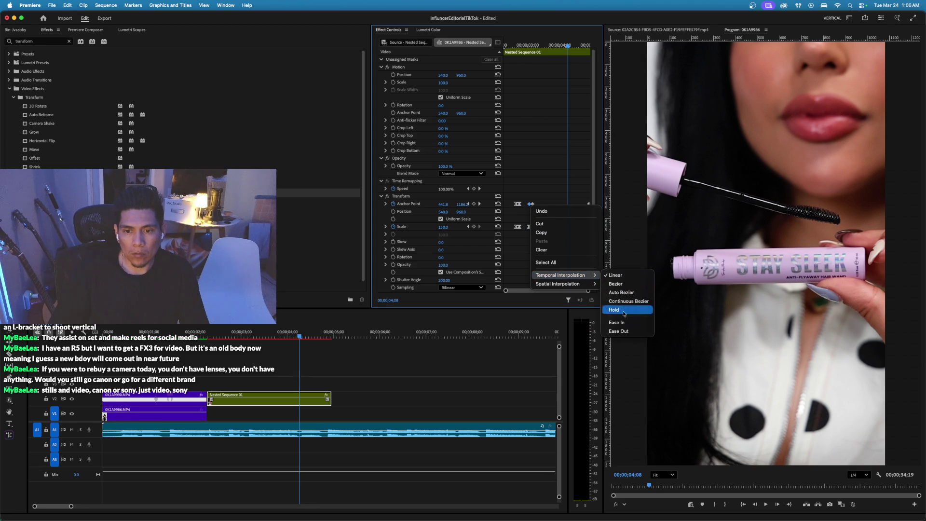
pyautogui.click(617, 322)
pyautogui.rightClick(532, 205)
pyautogui.moveTo(578, 277)
pyautogui.click(626, 332)
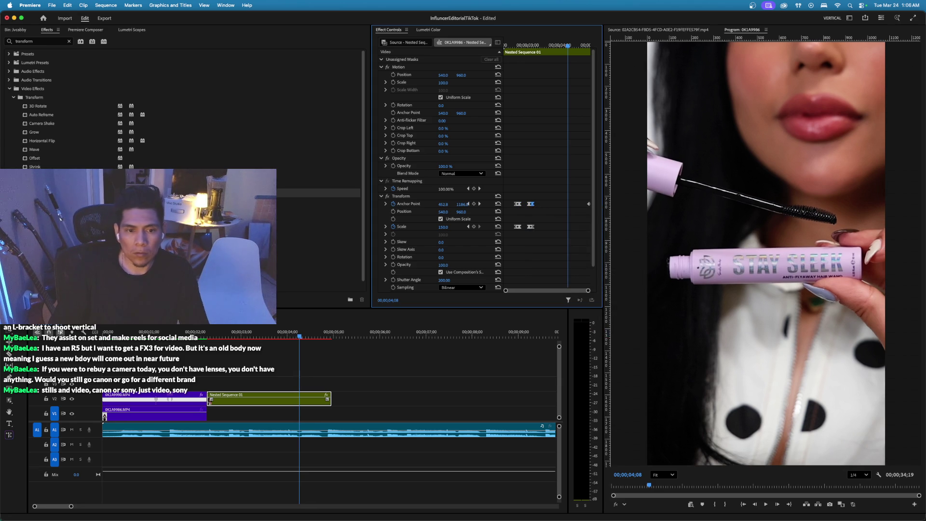
pyautogui.press('Up')
pyautogui.press('space')
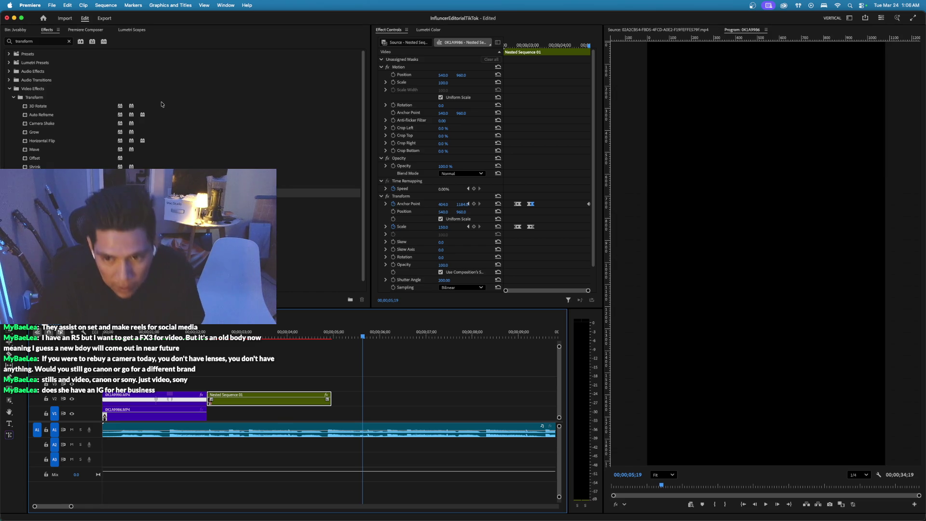
pyautogui.press('space')
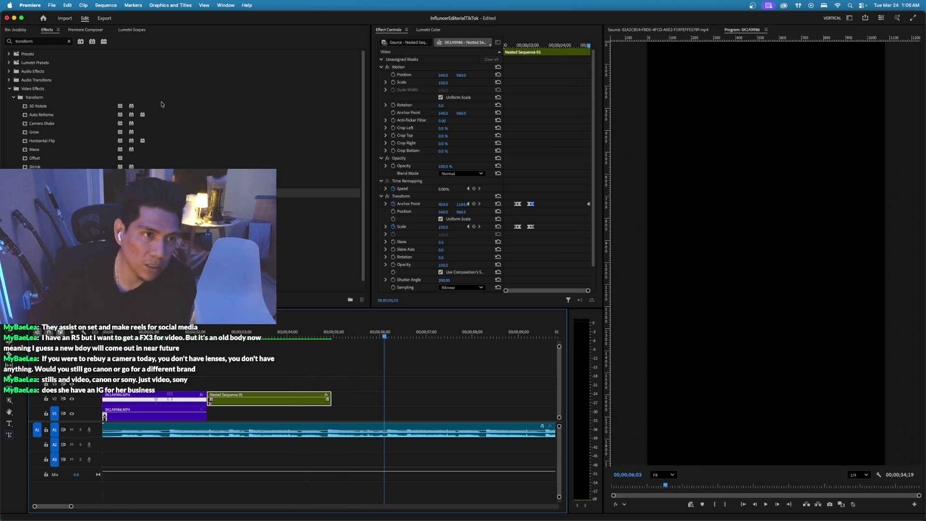
# Browse the Jvcabby bin and move the sequence playhead into the mascara clip.
pyautogui.click(19, 30)
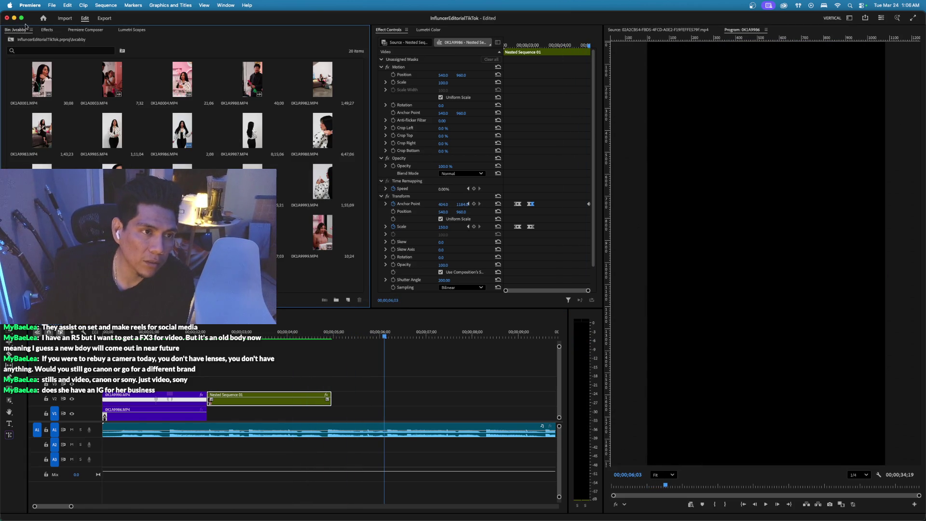
pyautogui.click(11, 39)
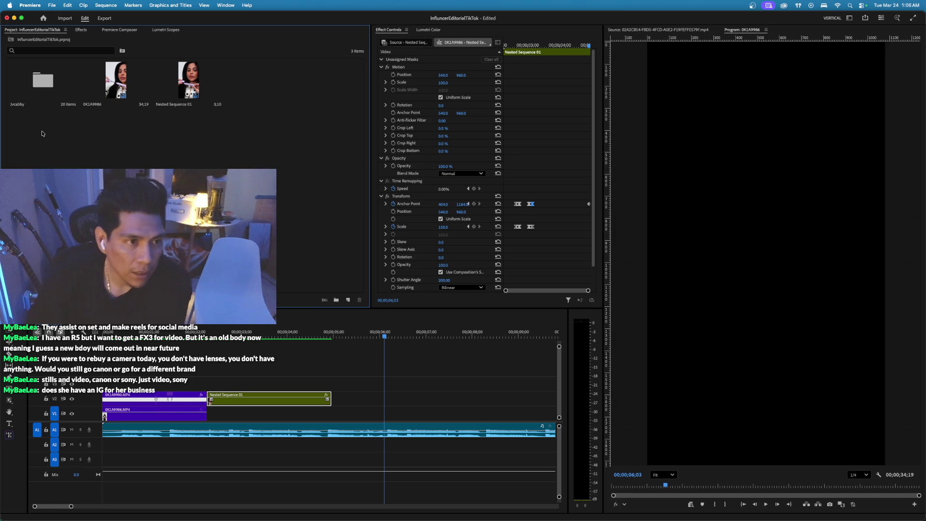
pyautogui.click(202, 329)
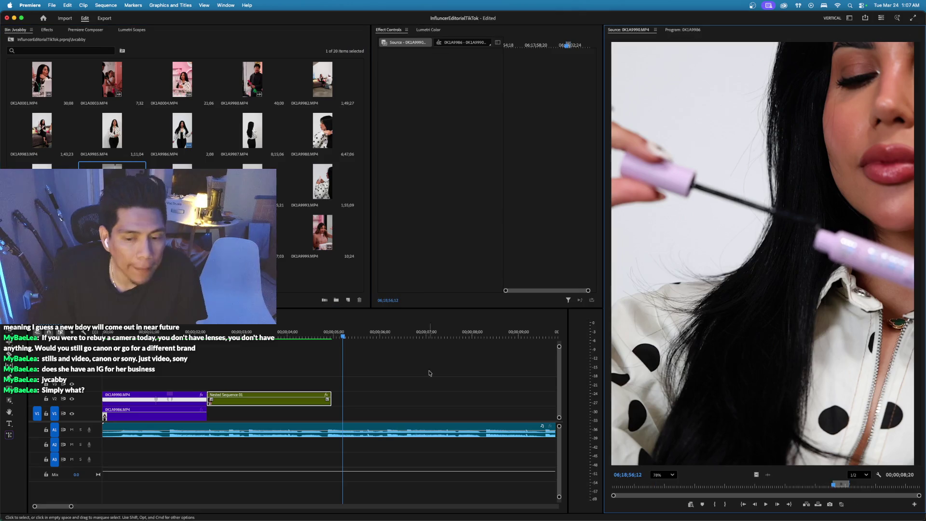
# Mark In and Out on 0K1A9990 and drop that section on V2 after Nested Sequence 01.
pyautogui.moveTo(859, 486)
pyautogui.mouseDown()
pyautogui.moveTo(883, 486)
pyautogui.moveTo(678, 497)
pyautogui.mouseUp()
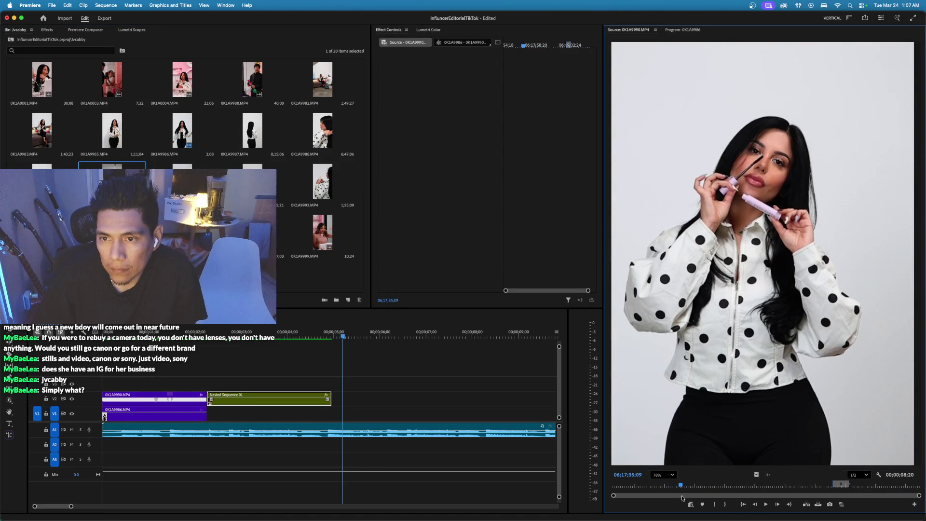
pyautogui.press('i')
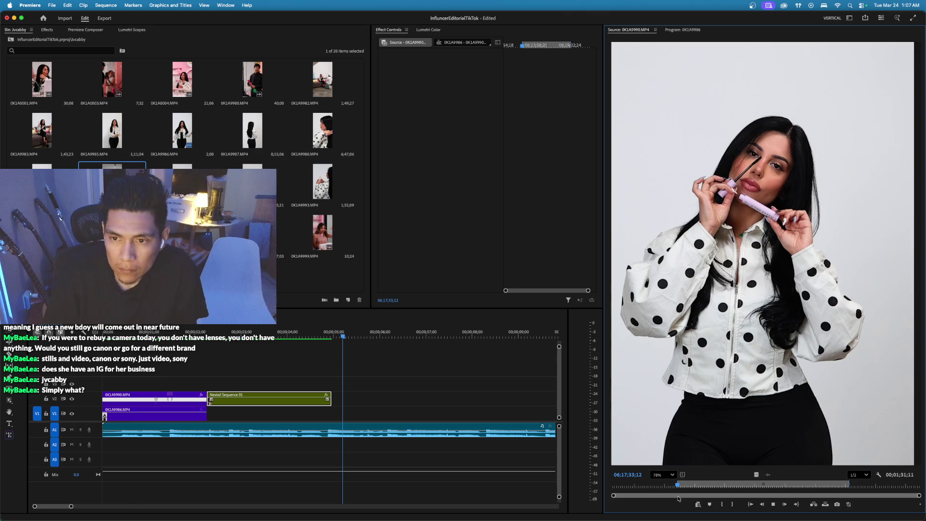
pyautogui.press('space')
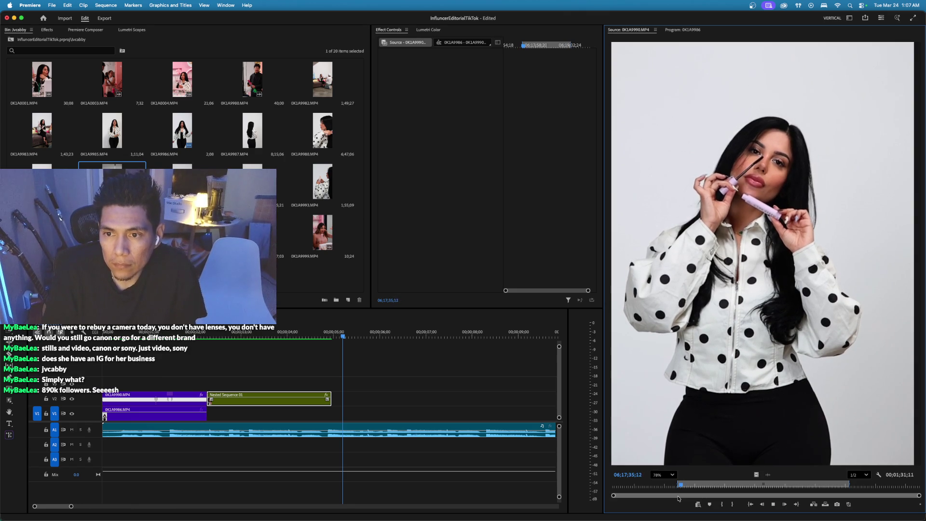
pyautogui.press('o')
pyautogui.press('space')
pyautogui.moveTo(757, 474); pyautogui.dragTo(333, 400)
pyautogui.click(318, 334)
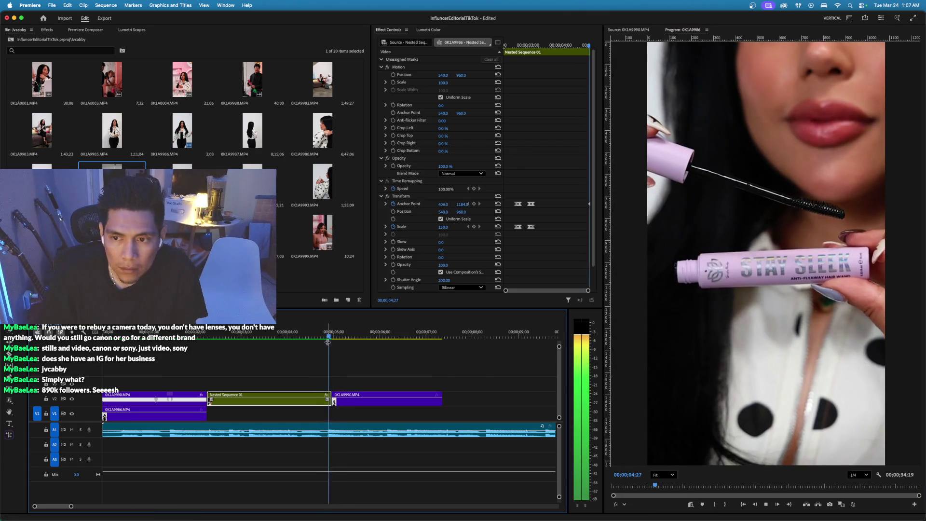
# Select Nested Sequence 01 and step to the frame at its cut.
pyautogui.moveTo(319, 334); pyautogui.dragTo(329, 337)
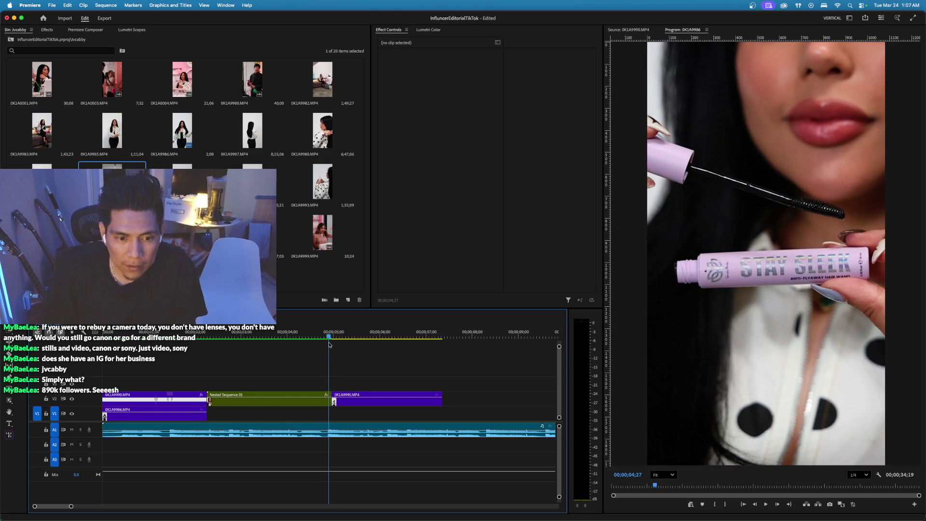
pyautogui.click(312, 402)
pyautogui.press('Right')
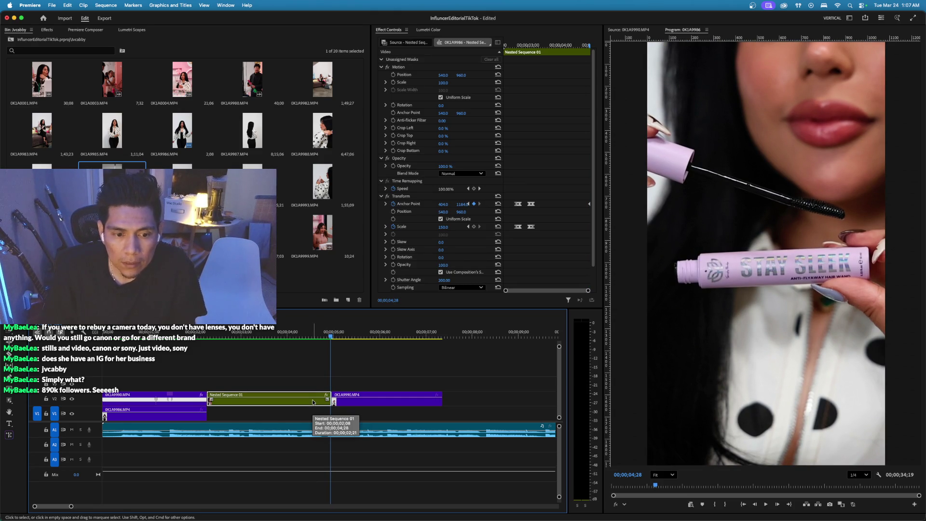
pyautogui.press('Left')
pyautogui.press('Left')
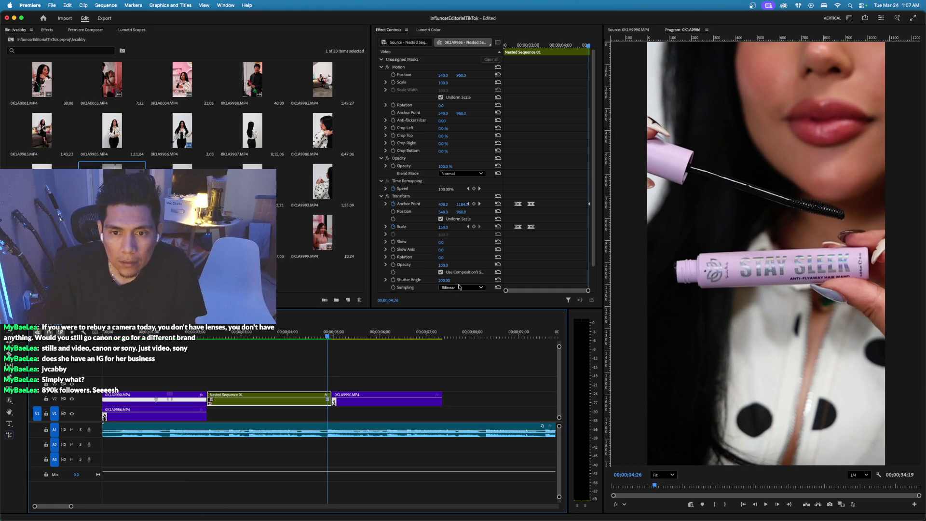
pyautogui.press('Right')
pyautogui.press('Left')
pyautogui.press('Left')
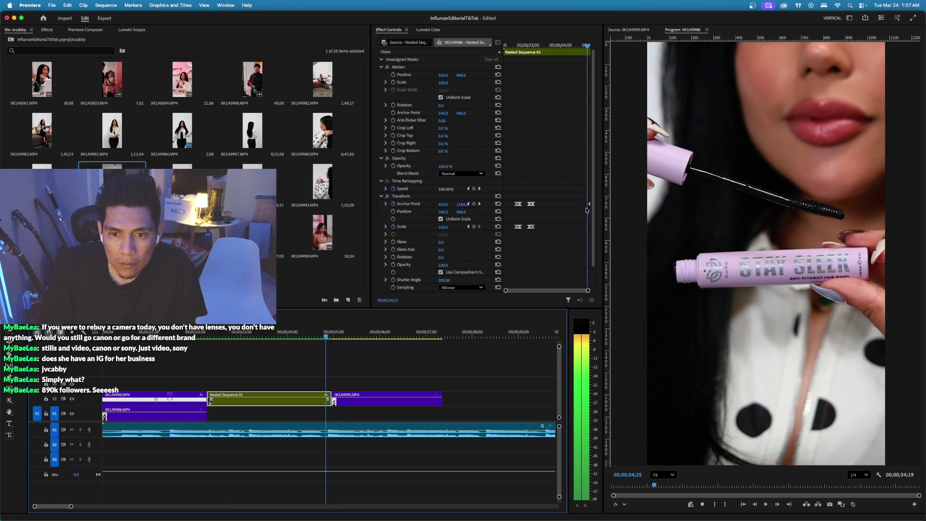
# Keyframe Anchor X 404 and Scale, then next frame reset Scale to 100 and centre the anchor.
pyautogui.moveTo(443, 204); pyautogui.dragTo(440, 237)
pyautogui.click(473, 227)
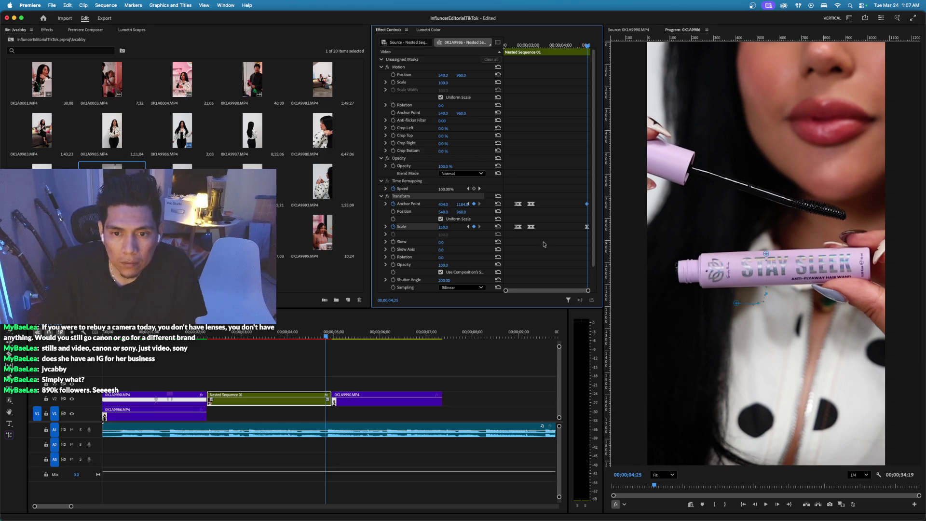
pyautogui.press('Right')
pyautogui.press('Right')
pyautogui.press('Right')
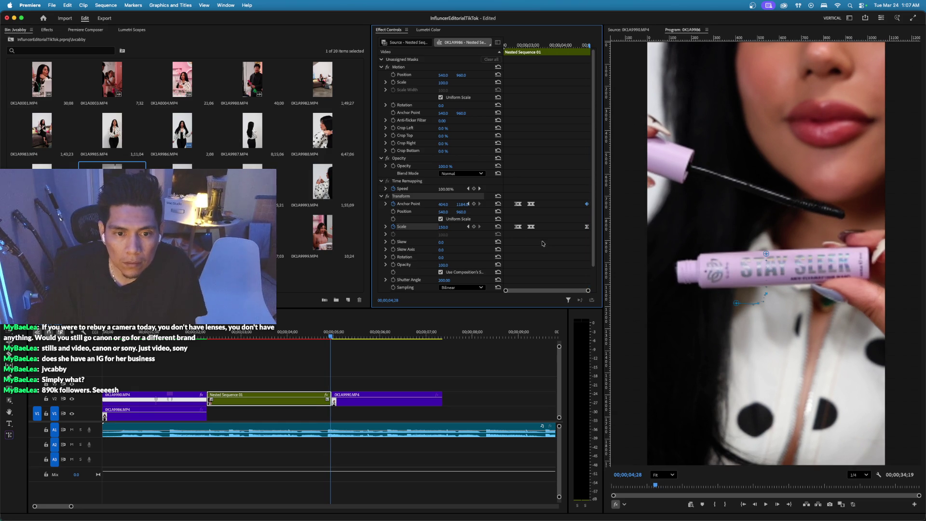
pyautogui.click(498, 227)
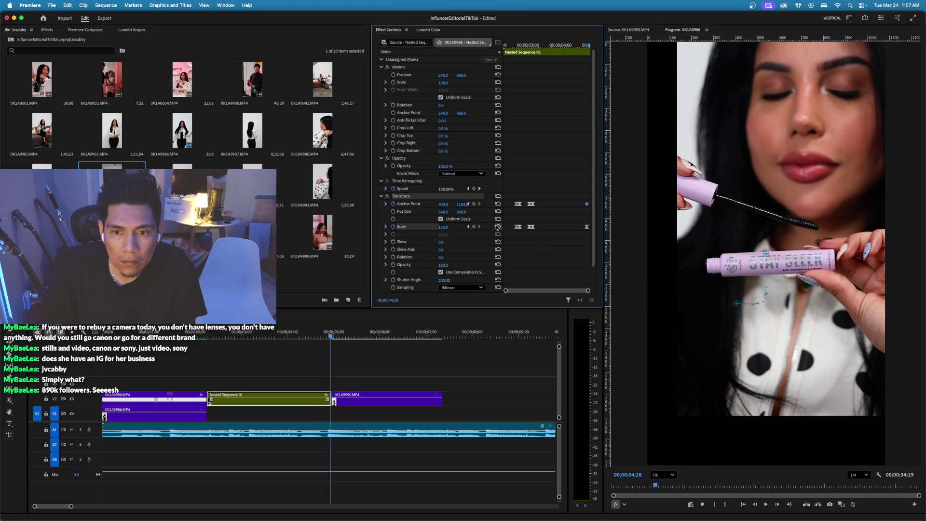
pyautogui.scroll(-1, 497, 226)
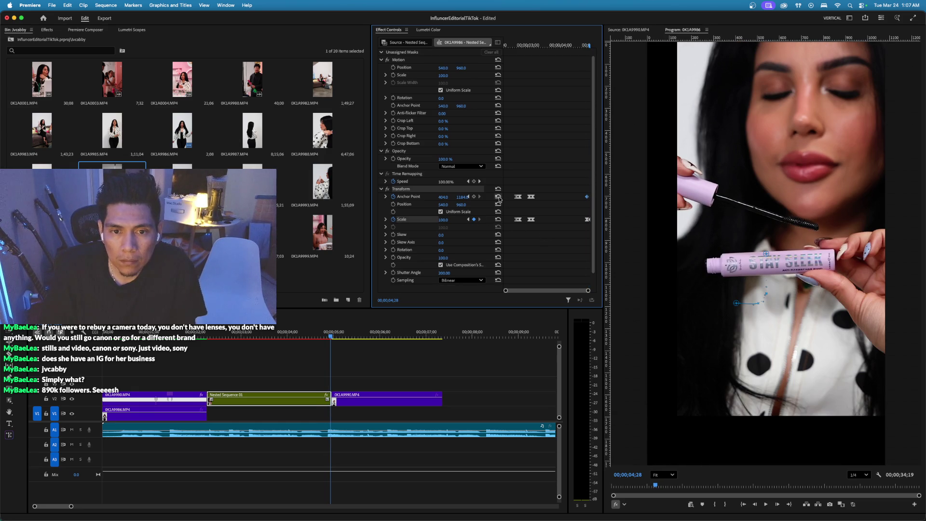
pyautogui.click(498, 197)
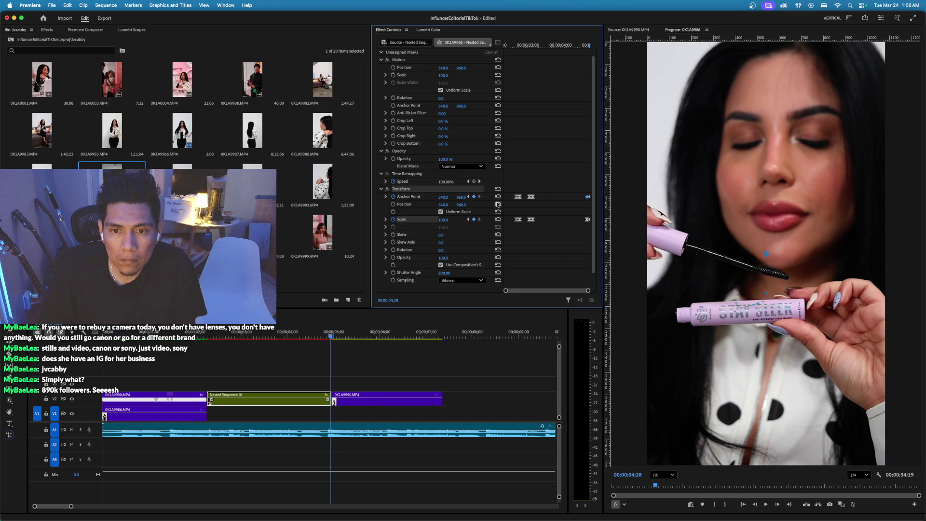
# Scrub into the full-body shot and zoom the timeline in twice.
pyautogui.moveTo(314, 335)
pyautogui.mouseDown()
pyautogui.moveTo(344, 336)
pyautogui.moveTo(323, 337)
pyautogui.mouseUp()
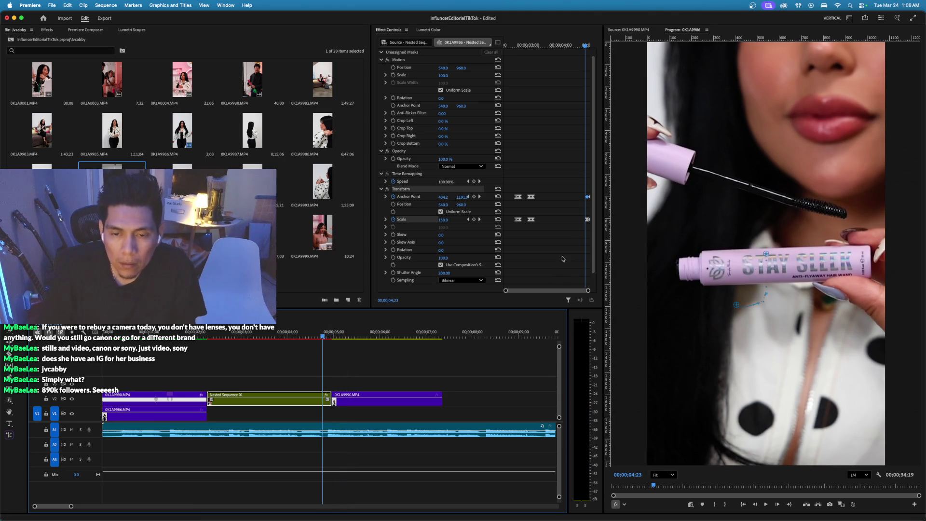
pyautogui.press('=')
pyautogui.press('=')
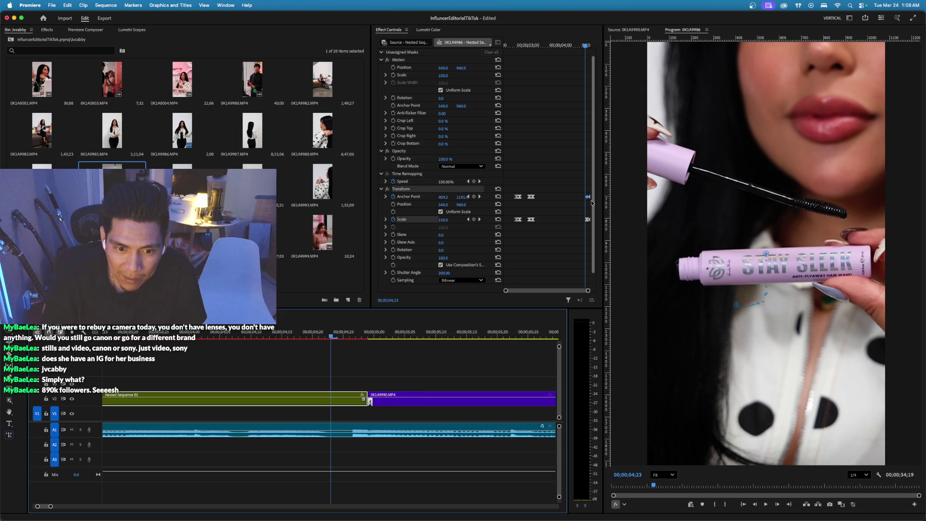
pyautogui.press('=')
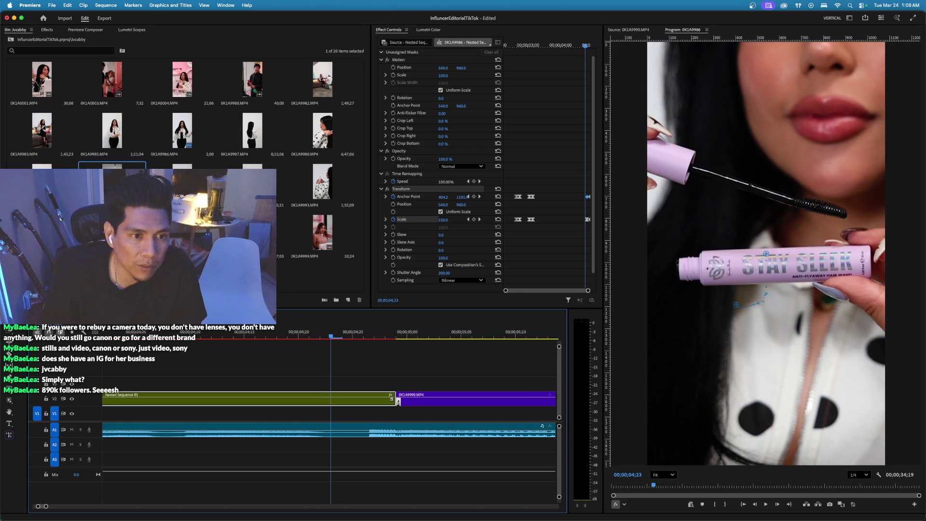
pyautogui.press('super+Tab')
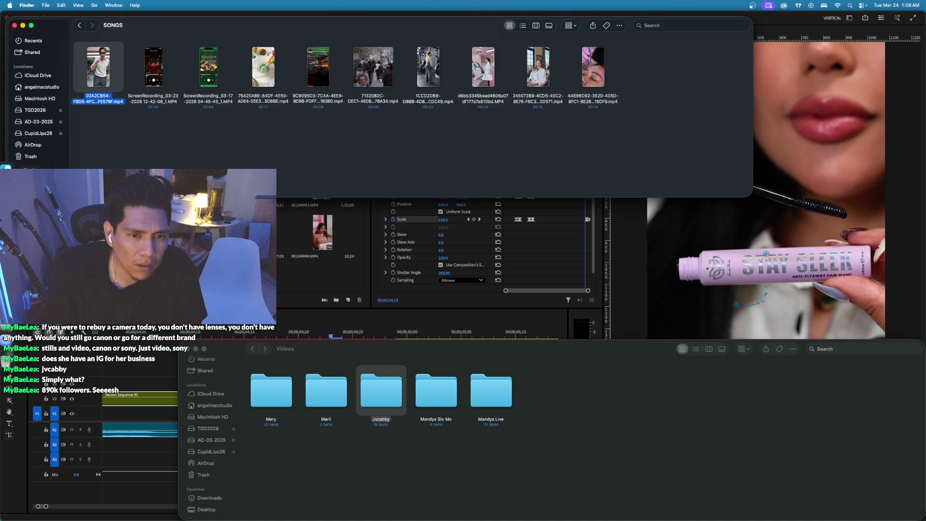
# Return to Premiere Pro, preview the full-body shot, and go back to the nested clip's end.
pyautogui.press('super+Tab')
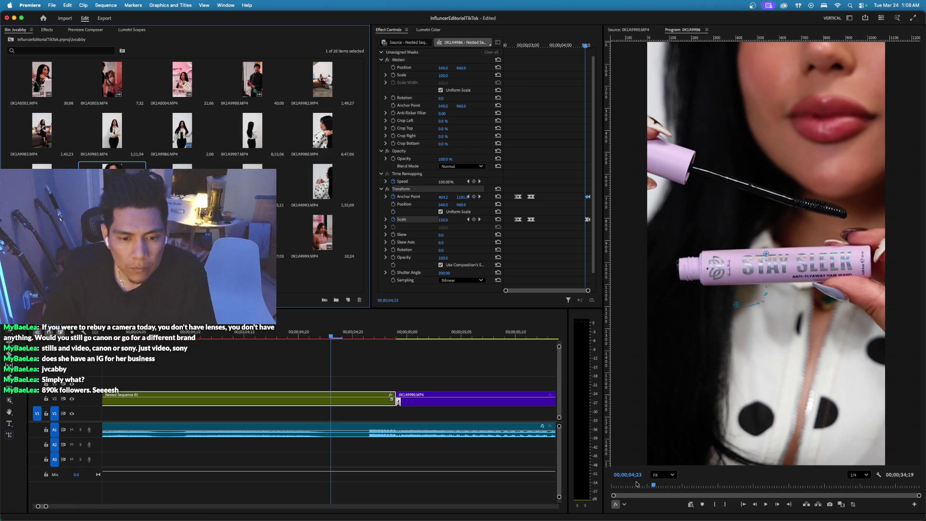
pyautogui.moveTo(653, 486); pyautogui.dragTo(671, 487)
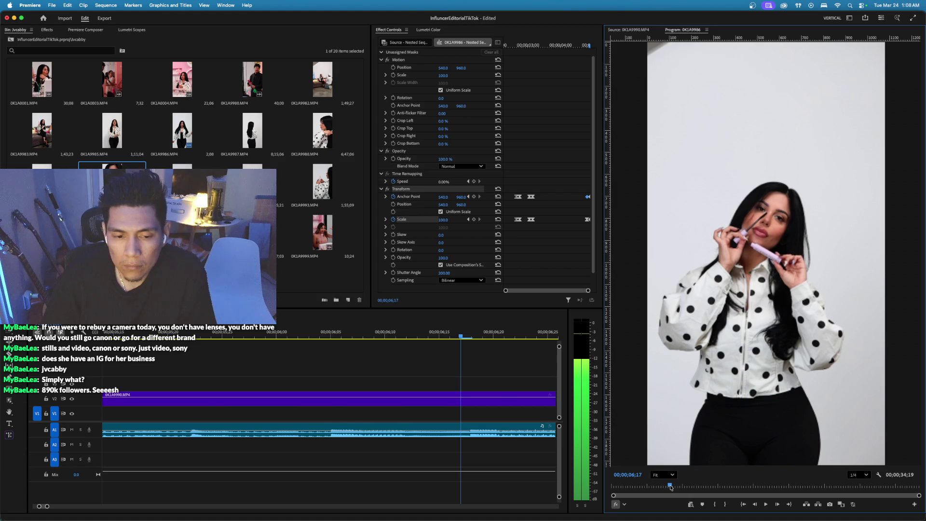
pyautogui.click(203, 335)
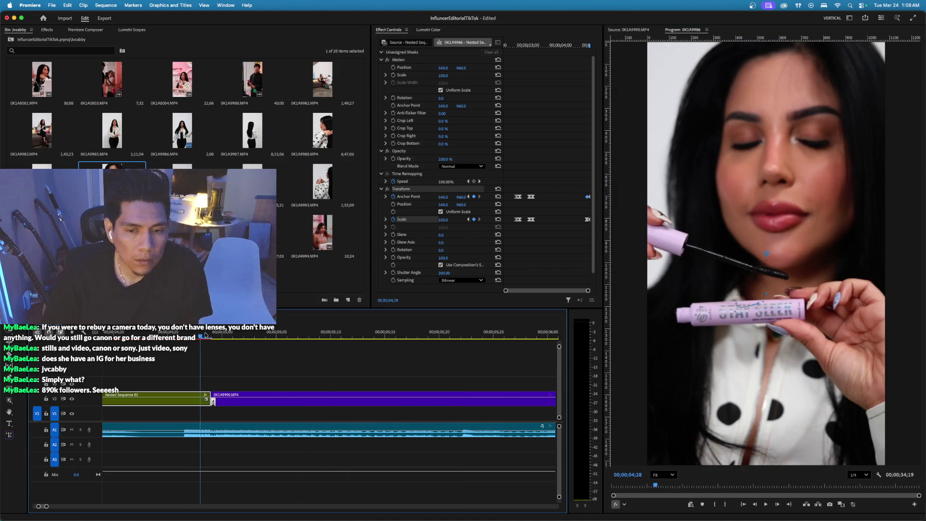
# Set the last Anchor Point keyframe to Ease In and zoom the keyframe timeline in on it.
pyautogui.rightClick(589, 197)
pyautogui.moveTo(606, 272)
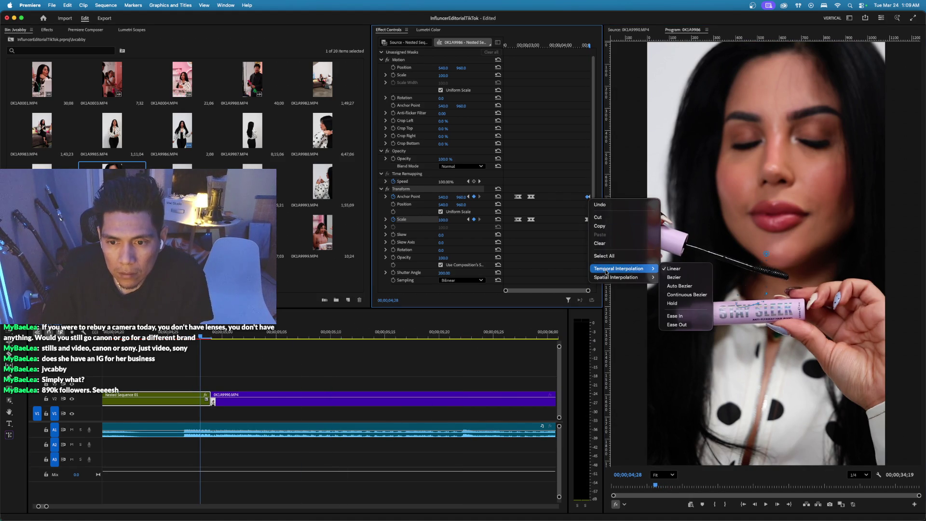
pyautogui.click(695, 318)
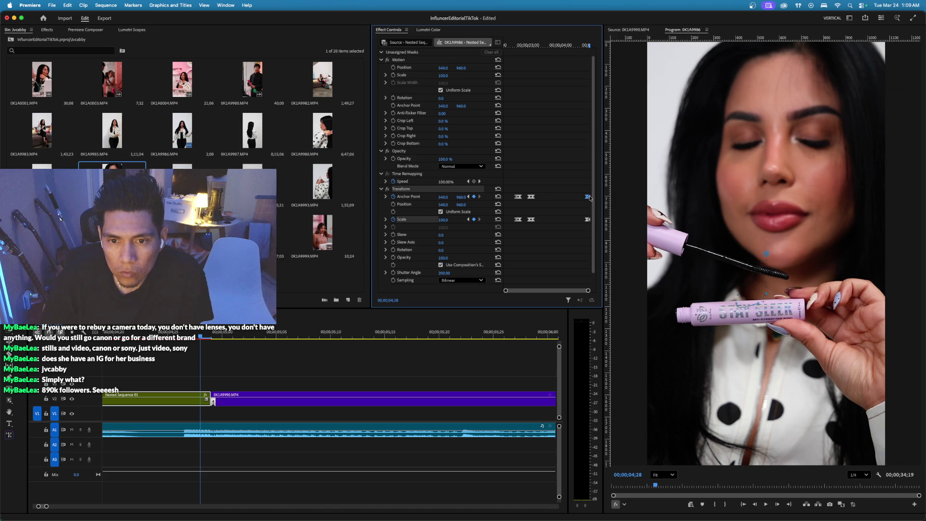
pyautogui.rightClick(588, 219)
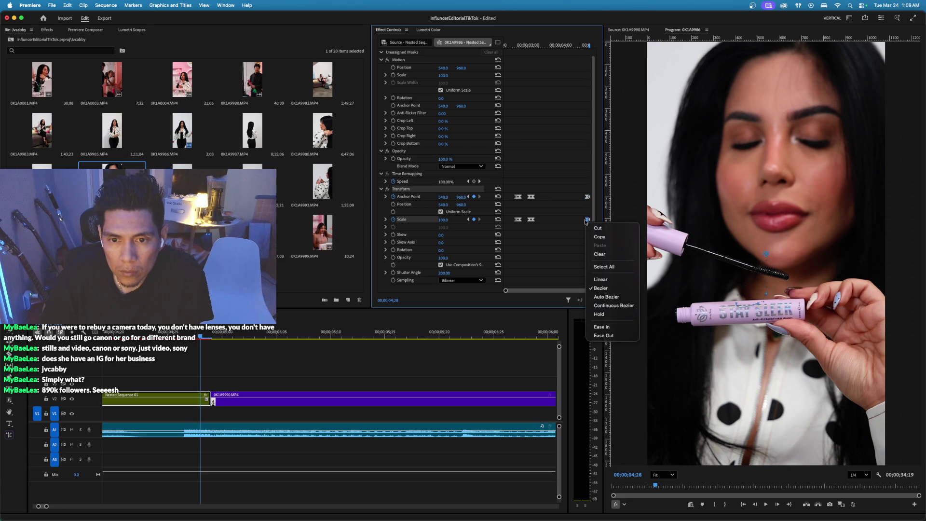
pyautogui.click(557, 233)
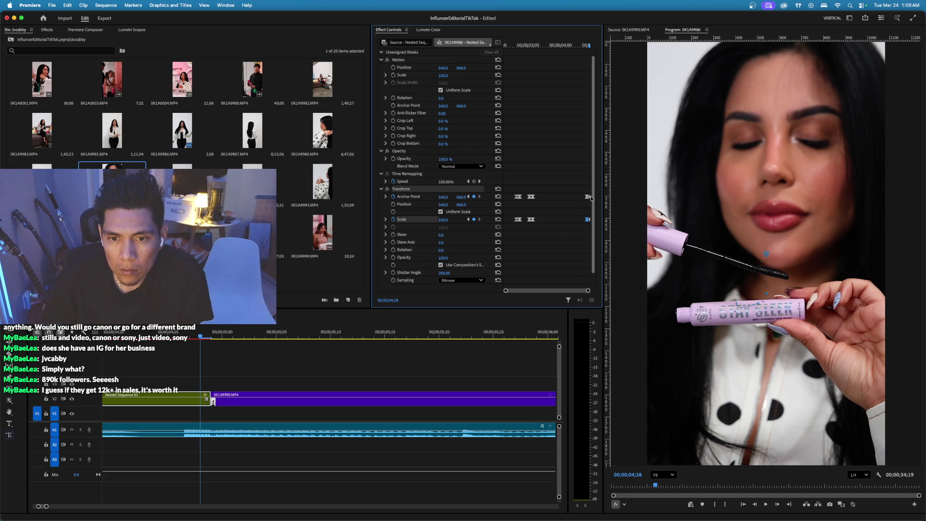
pyautogui.rightClick(588, 197)
pyautogui.moveTo(505, 291); pyautogui.dragTo(540, 291)
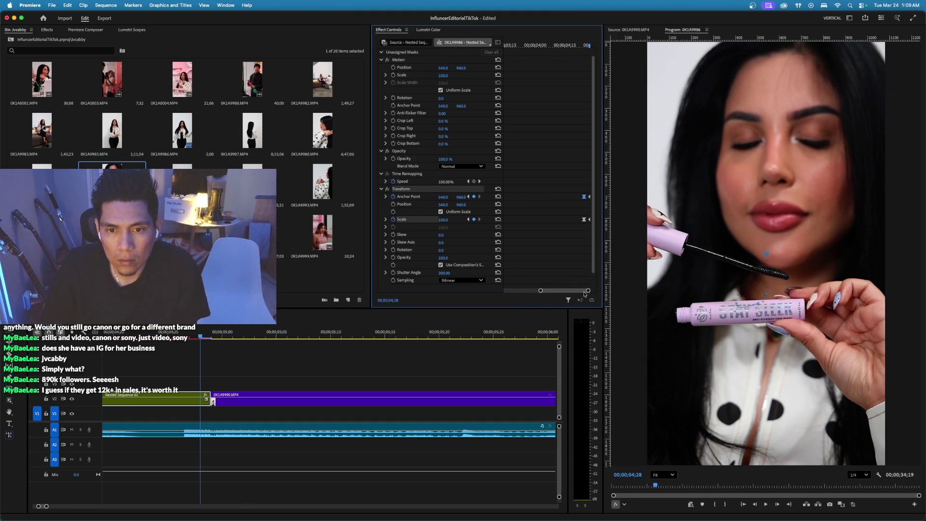
# Switch the final Anchor Point and Scale keyframes to Ease Out, then go to frame 04;23.
pyautogui.rightClick(589, 198)
pyautogui.moveTo(608, 276)
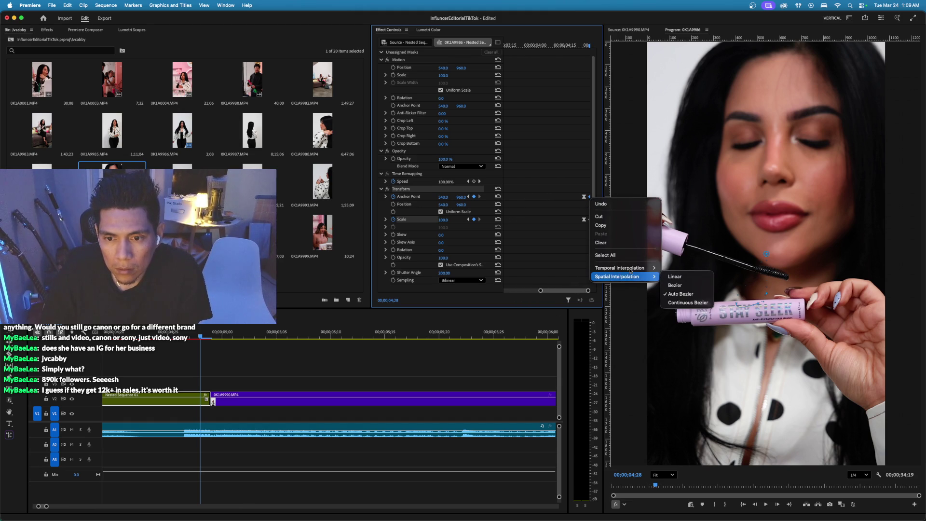
pyautogui.click(693, 323)
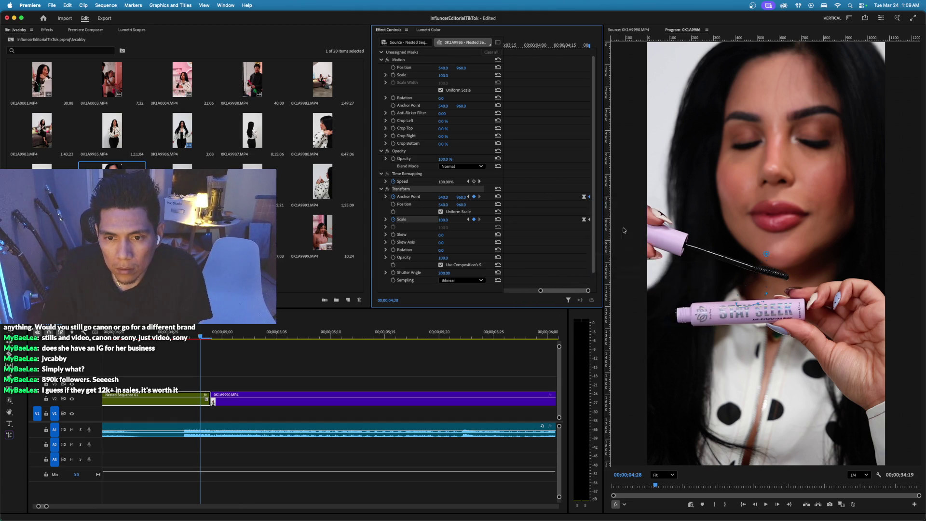
pyautogui.rightClick(589, 220)
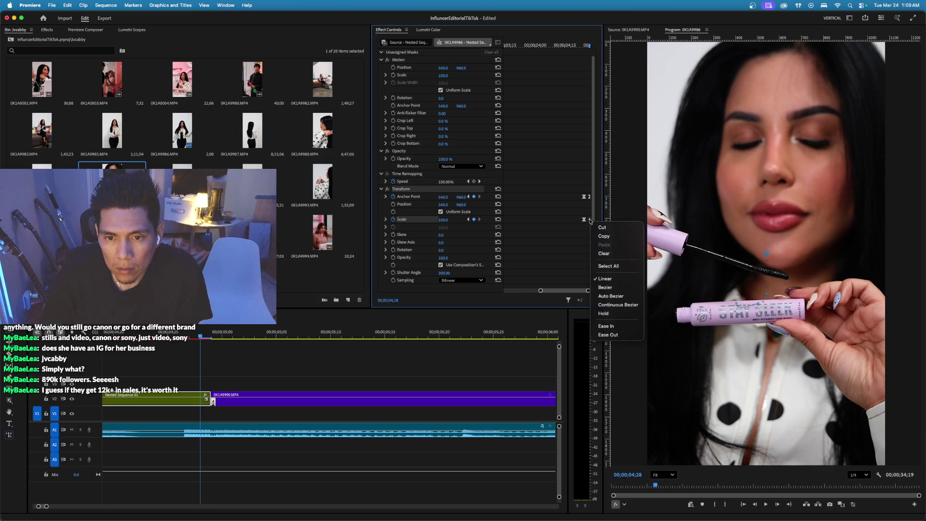
pyautogui.click(631, 336)
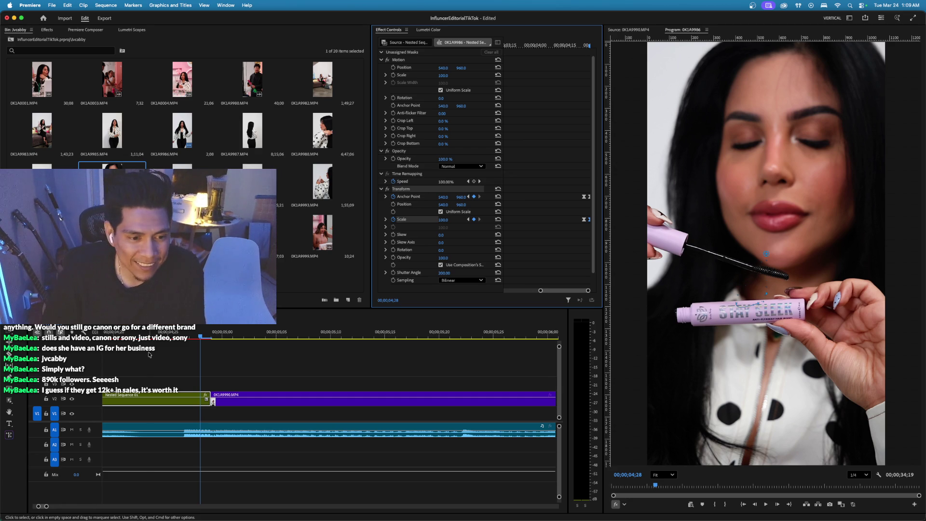
pyautogui.click(151, 332)
# At frame 05;02, apply the Transform effect to the 0K1A9990.MP4 clip.
pyautogui.click(202, 334)
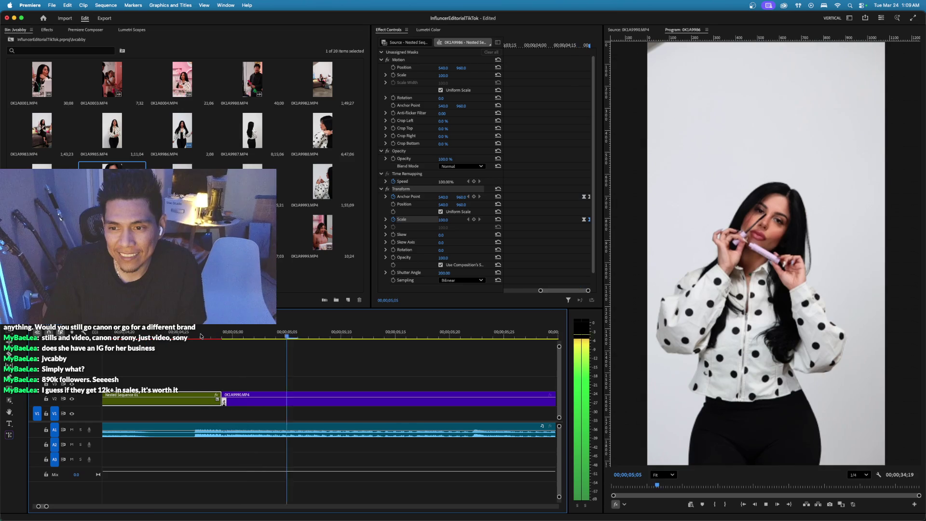
pyautogui.click(221, 334)
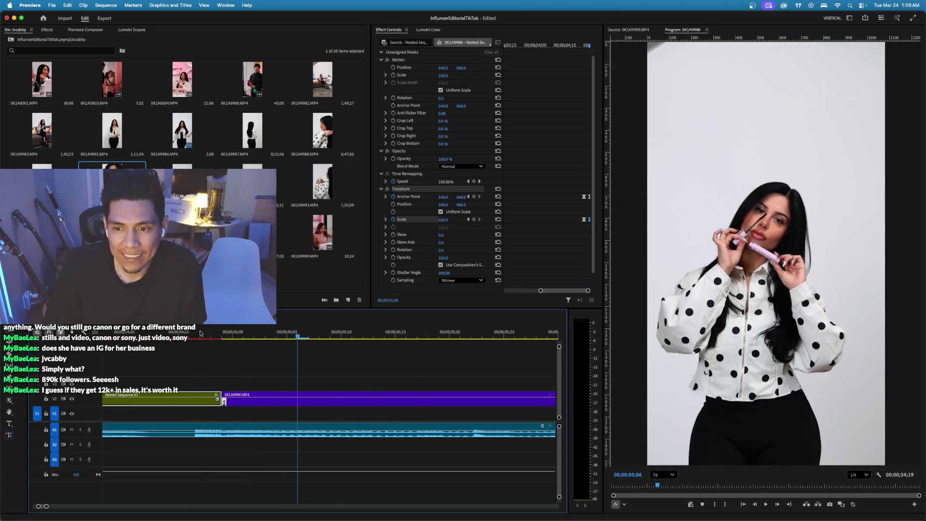
pyautogui.press('Right')
pyautogui.press('Right')
pyautogui.press('Right')
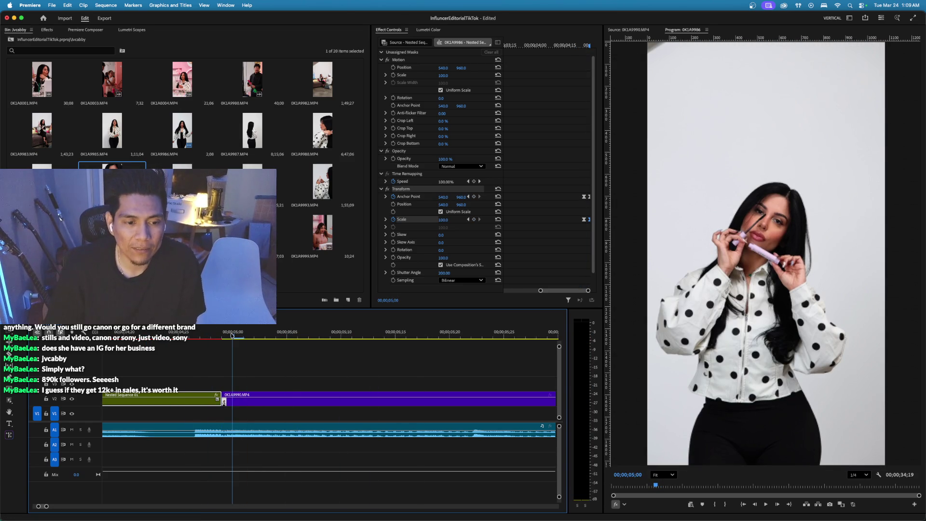
pyautogui.click(245, 396)
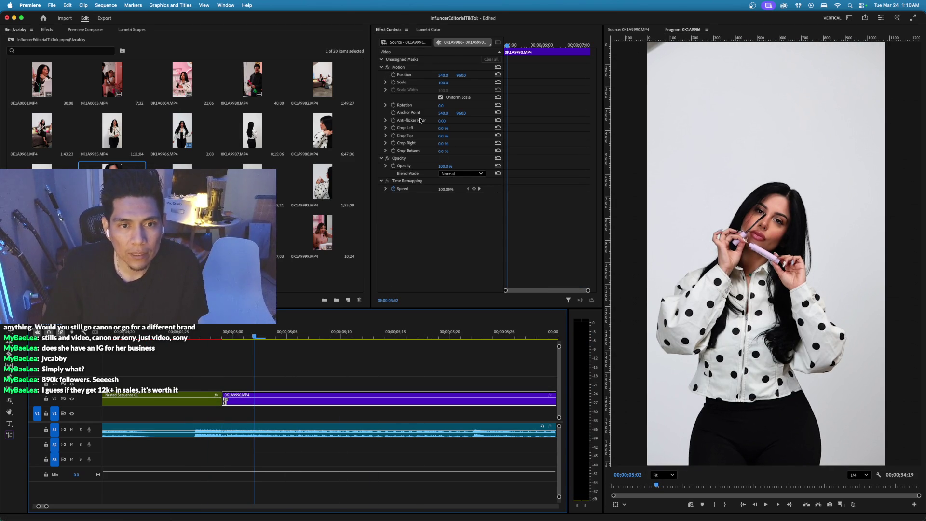
pyautogui.click(47, 29)
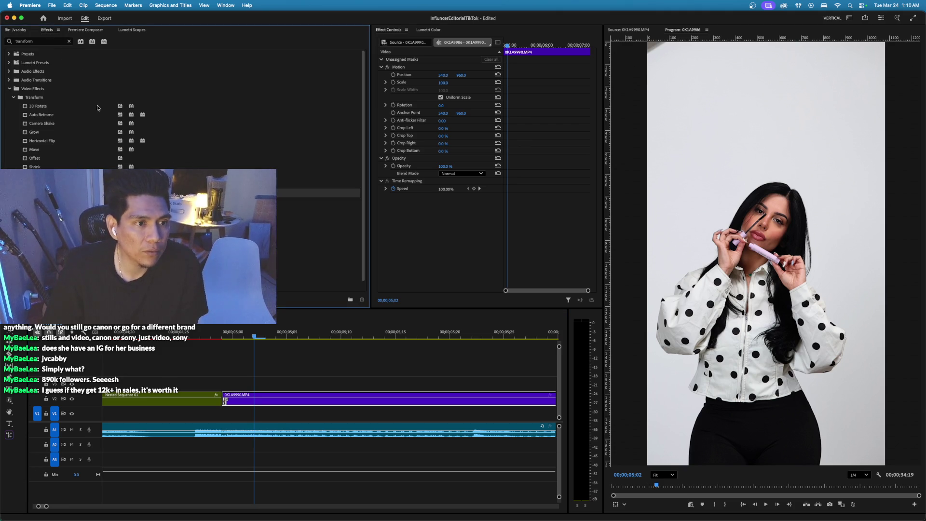
pyautogui.moveTo(37, 188); pyautogui.dragTo(488, 218)
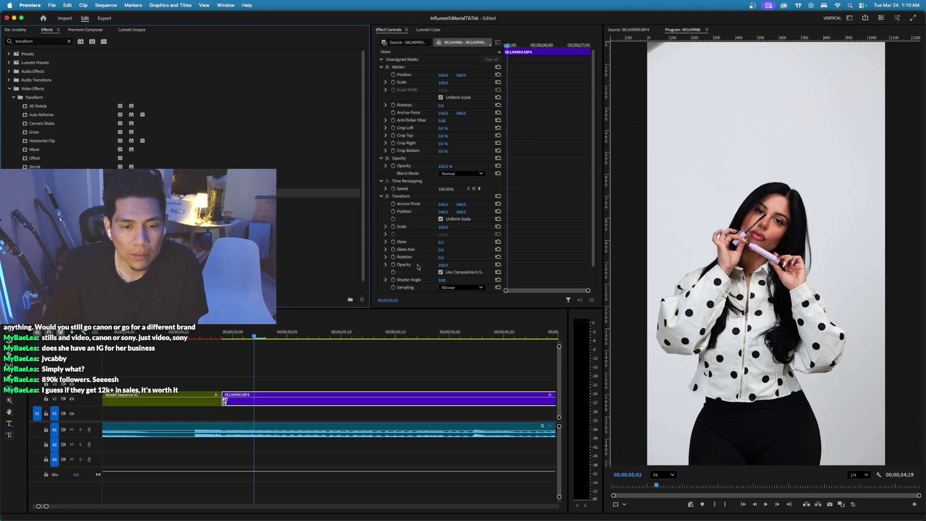
# Add Transform Scale and Position keyframes and set both to Ease Out.
pyautogui.click(393, 227)
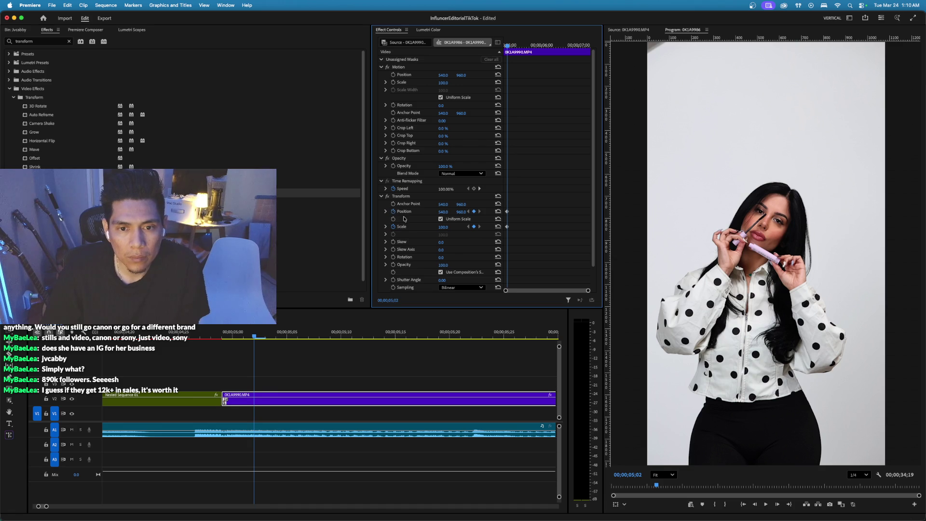
pyautogui.rightClick(506, 227)
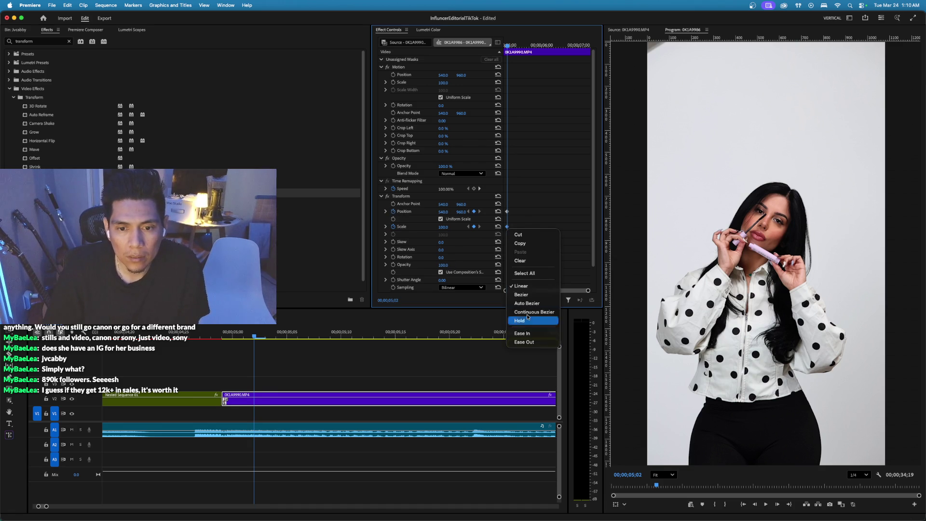
pyautogui.click(530, 335)
pyautogui.rightClick(507, 211)
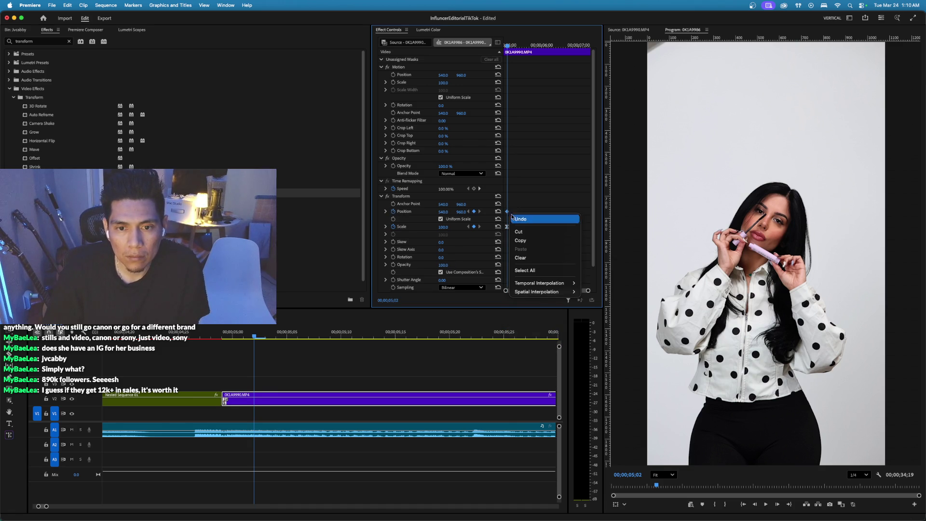
pyautogui.moveTo(548, 285)
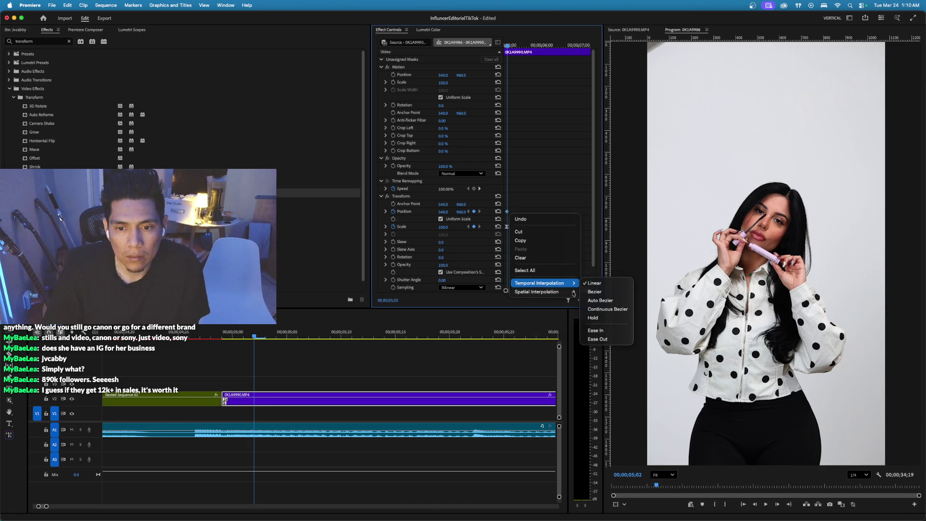
pyautogui.click(598, 339)
pyautogui.moveTo(510, 46); pyautogui.dragTo(505, 46)
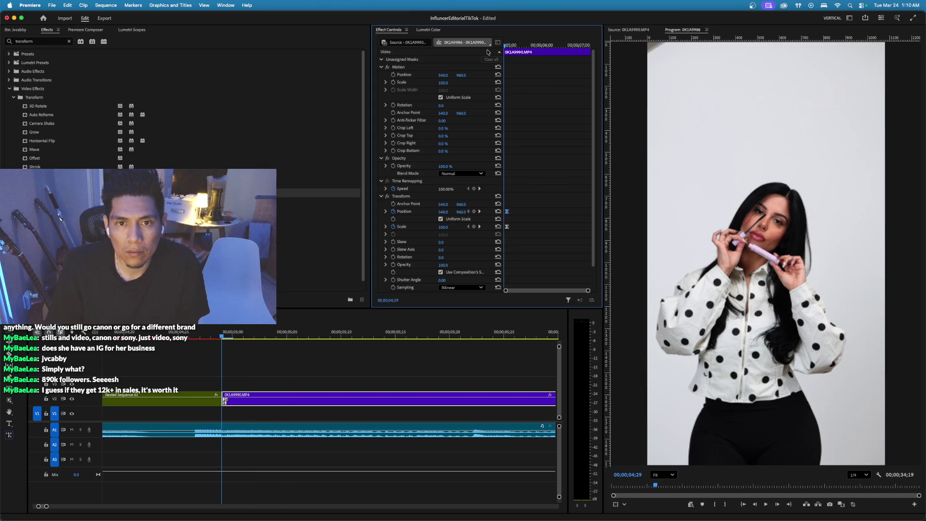
# Start the punch-in at Transform Scale 200 and nudge Position X right to about 587.
pyautogui.click(450, 227)
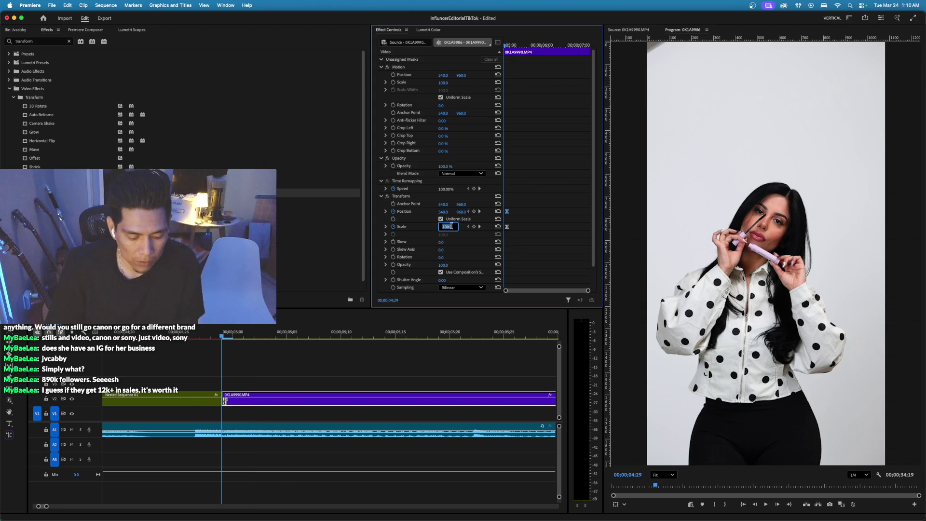
pyautogui.write('200')
pyautogui.press('Return')
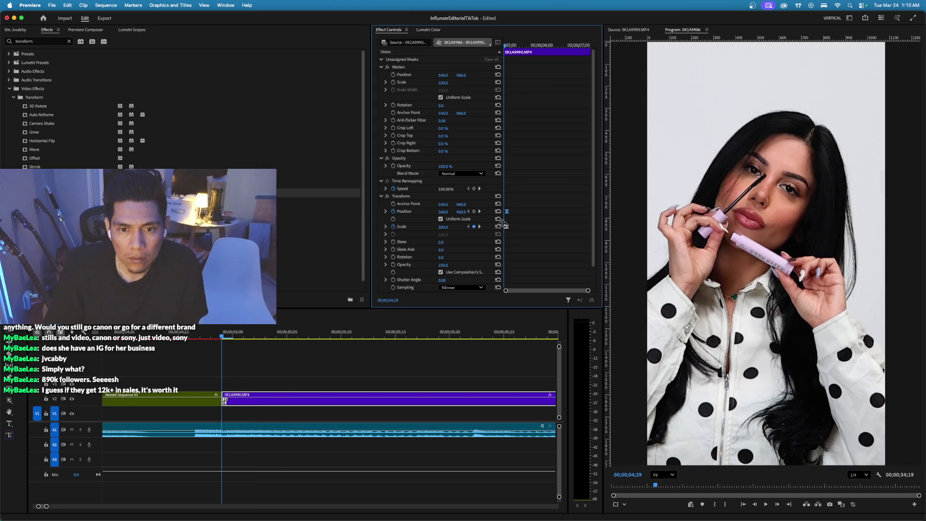
pyautogui.moveTo(445, 212); pyautogui.dragTo(453, 213)
pyautogui.click(188, 333)
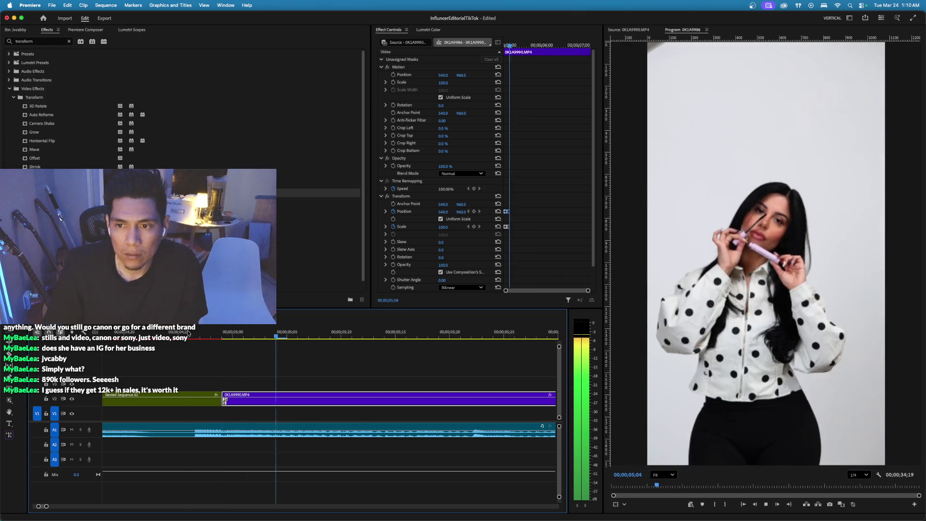
pyautogui.click(221, 333)
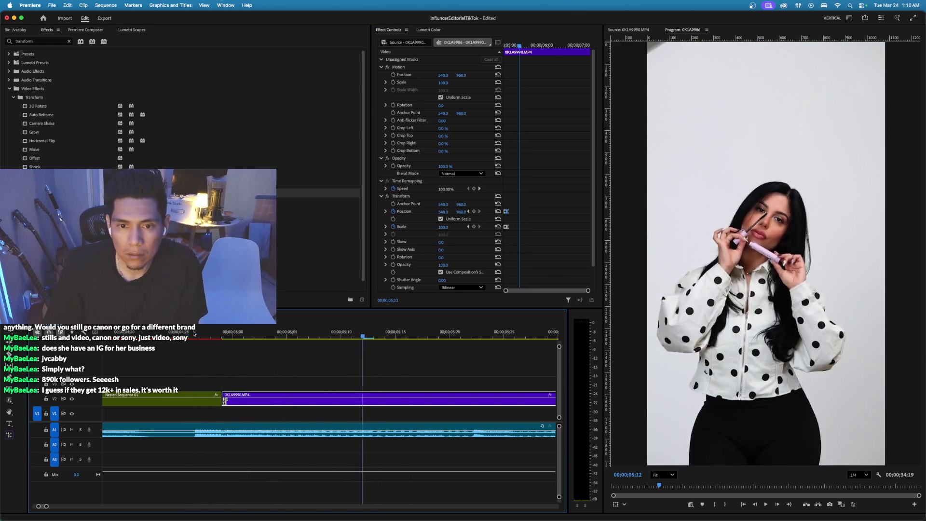
pyautogui.click(232, 333)
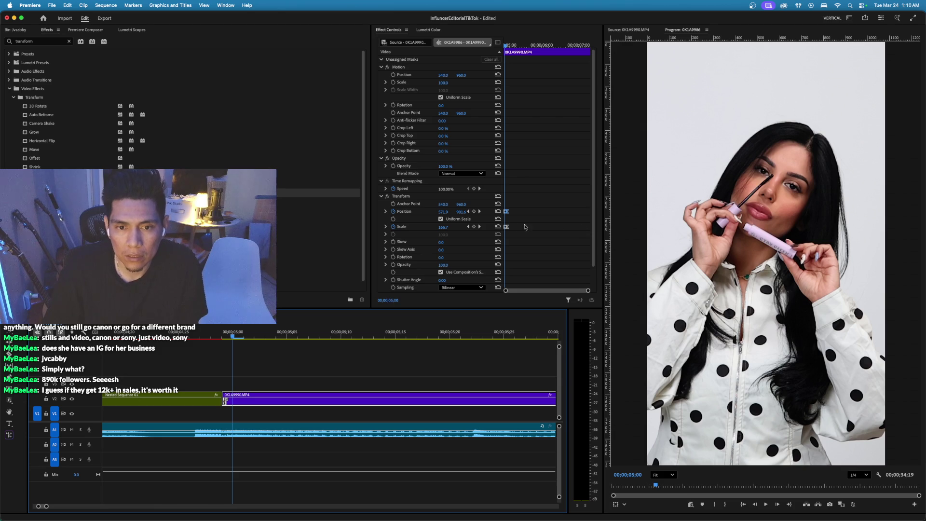
pyautogui.rightClick(506, 227)
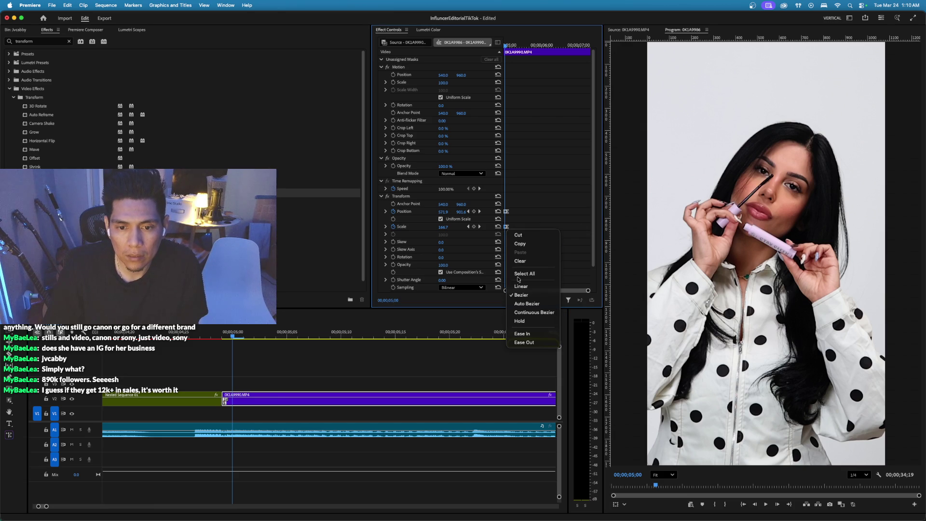
pyautogui.click(540, 191)
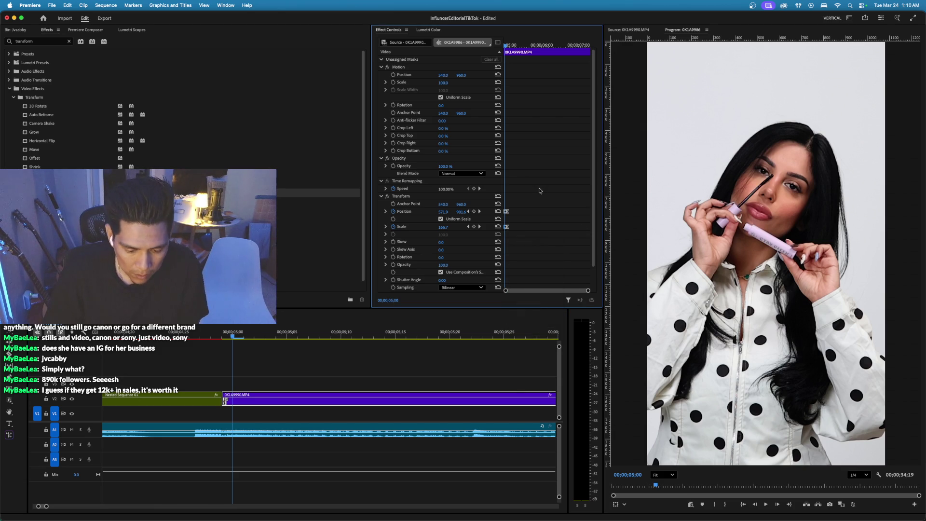
pyautogui.moveTo(232, 334)
pyautogui.mouseDown()
pyautogui.moveTo(189, 333)
pyautogui.moveTo(241, 333)
pyautogui.moveTo(198, 334)
pyautogui.moveTo(221, 334)
pyautogui.mouseUp()
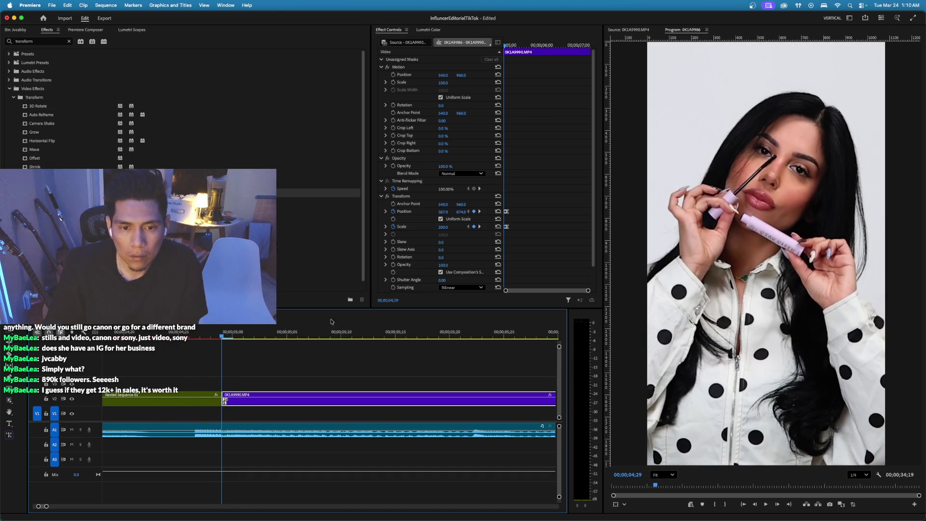
# Set the Transform Shutter Angle to 200 and play back the blurred punch-in.
pyautogui.click(443, 280)
pyautogui.write('200')
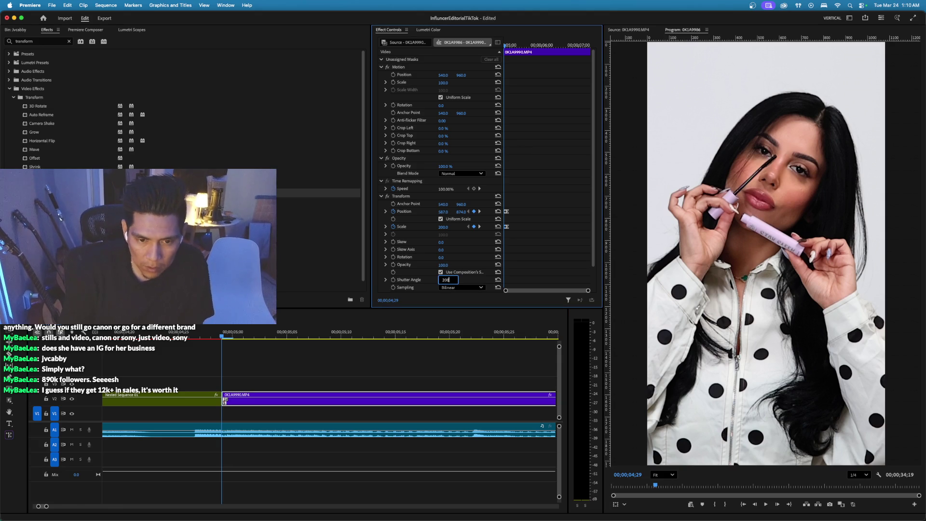
pyautogui.press('Return')
pyautogui.press('space')
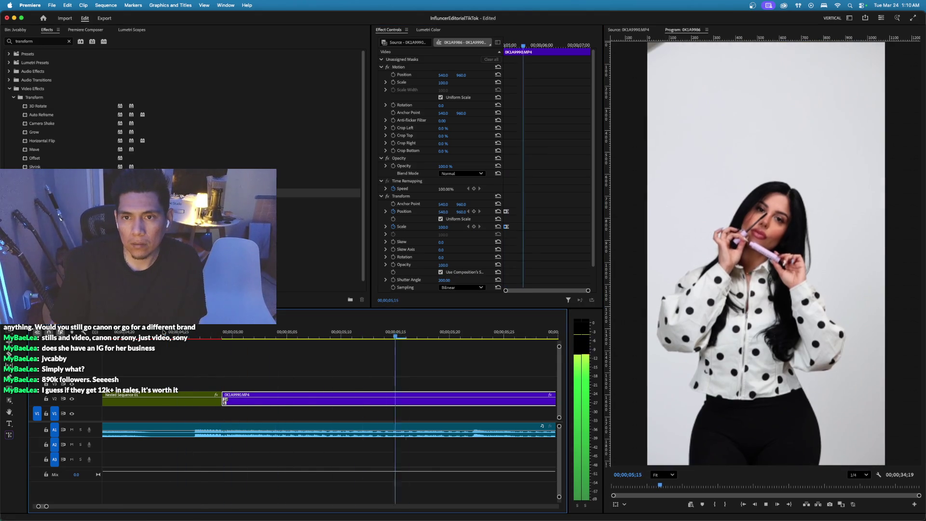
pyautogui.press('space')
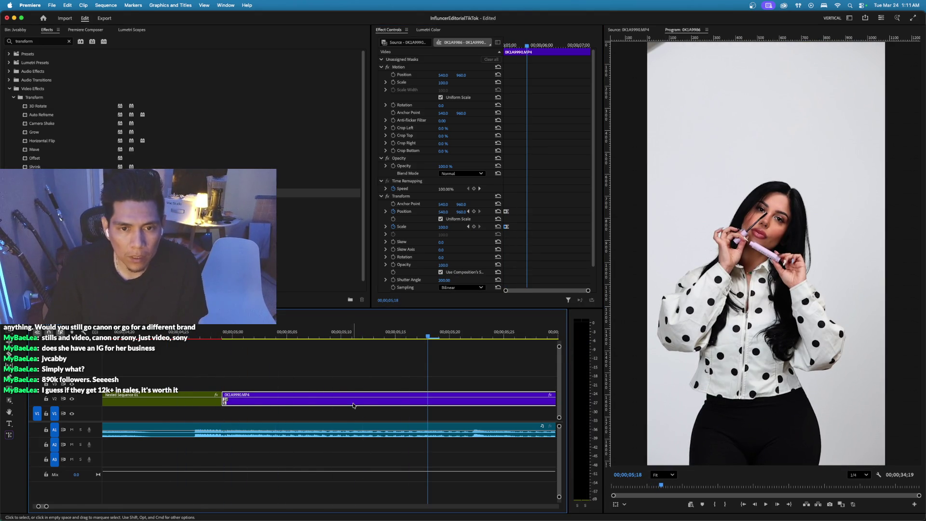
# At 5;02 set Transform Scale to 134 and move Position up and right to 635, 774.
pyautogui.click(530, 50)
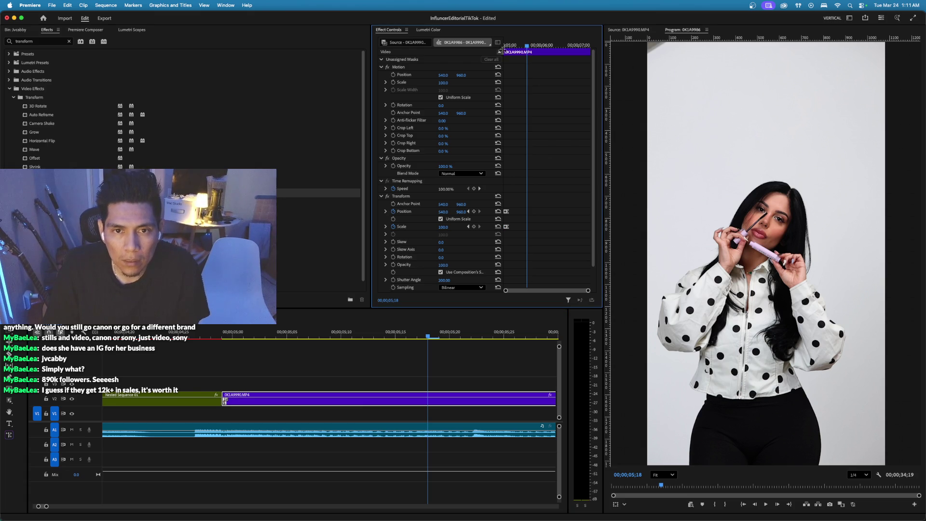
pyautogui.click(506, 46)
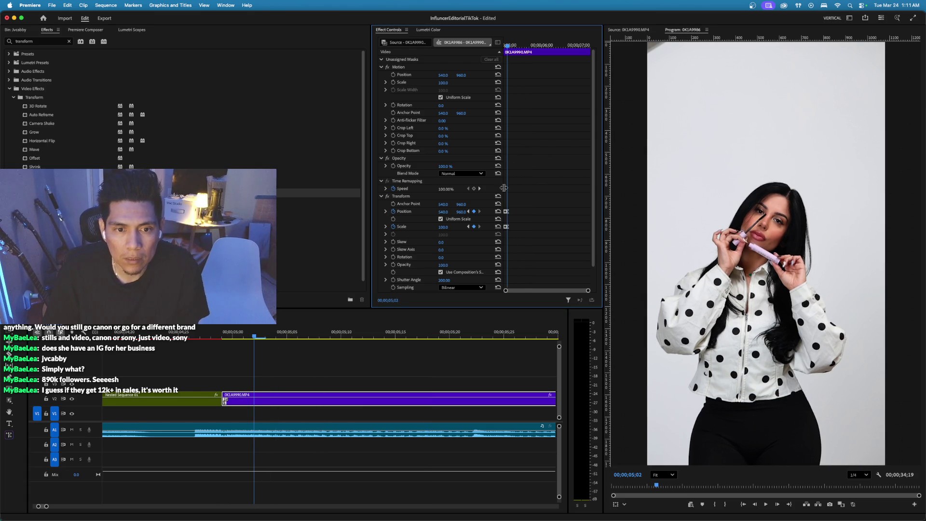
pyautogui.moveTo(503, 188); pyautogui.dragTo(503, 187)
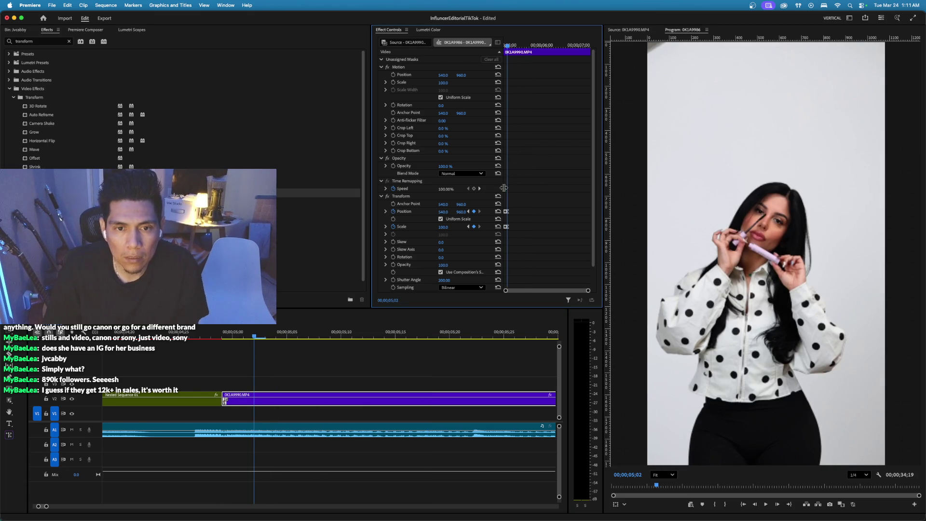
pyautogui.click(446, 227)
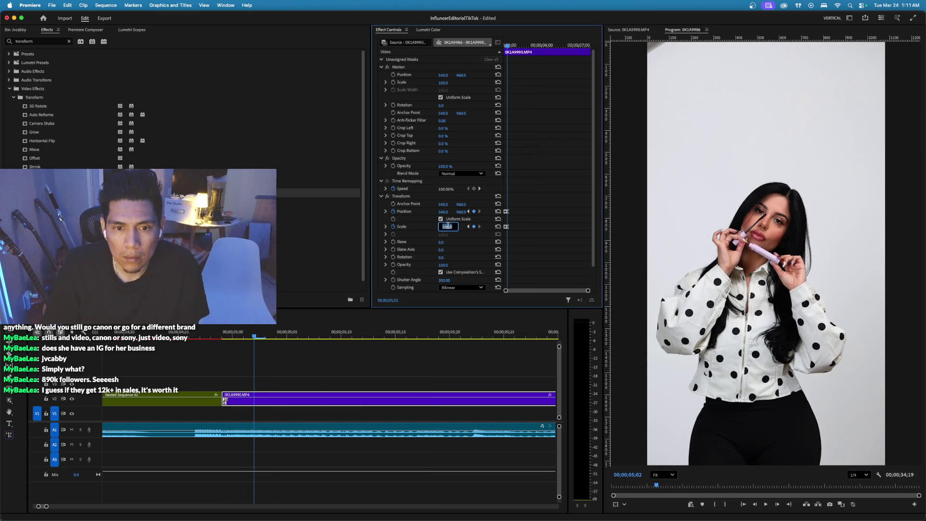
pyautogui.write('134')
pyautogui.press('Return')
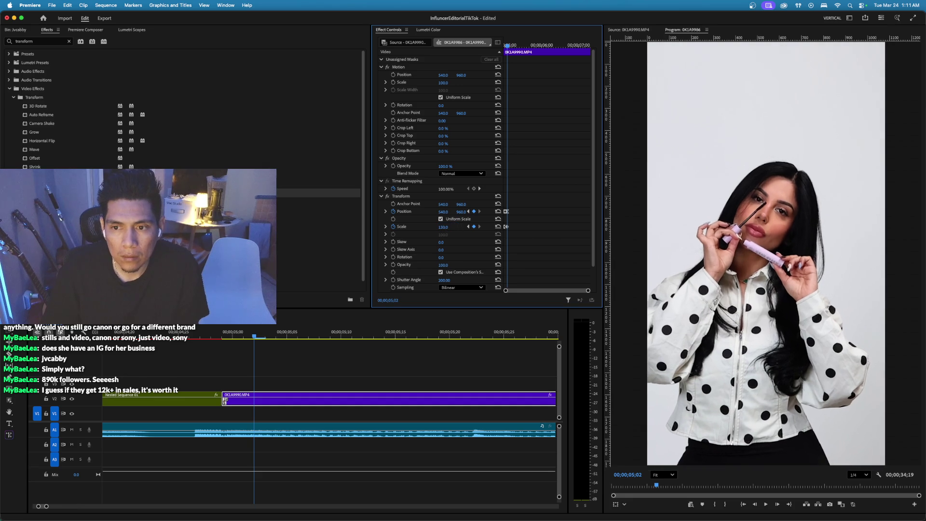
pyautogui.moveTo(444, 212); pyautogui.dragTo(480, 212)
pyautogui.moveTo(841, 393); pyautogui.dragTo(846, 351)
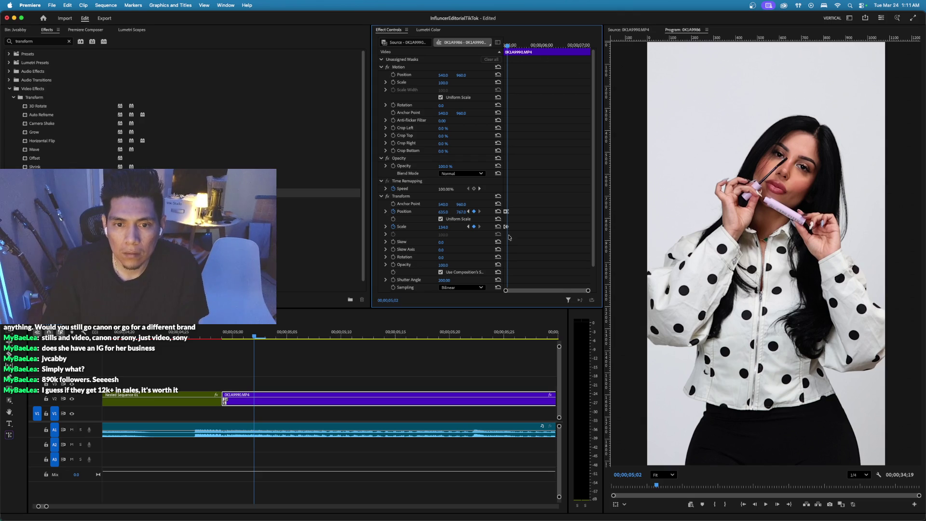
# Ease the 134 Scale keyframe and preview the punch-in cut.
pyautogui.rightClick(507, 227)
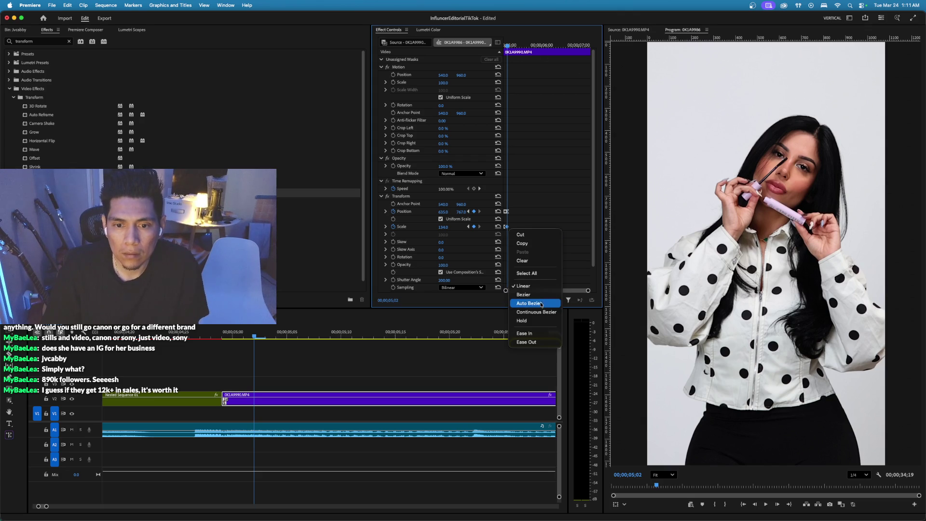
pyautogui.click(533, 334)
pyautogui.click(200, 335)
pyautogui.press('space')
# Switch between the nested mascara sequence and the parent TikTok sequence while previewing.
pyautogui.press('space')
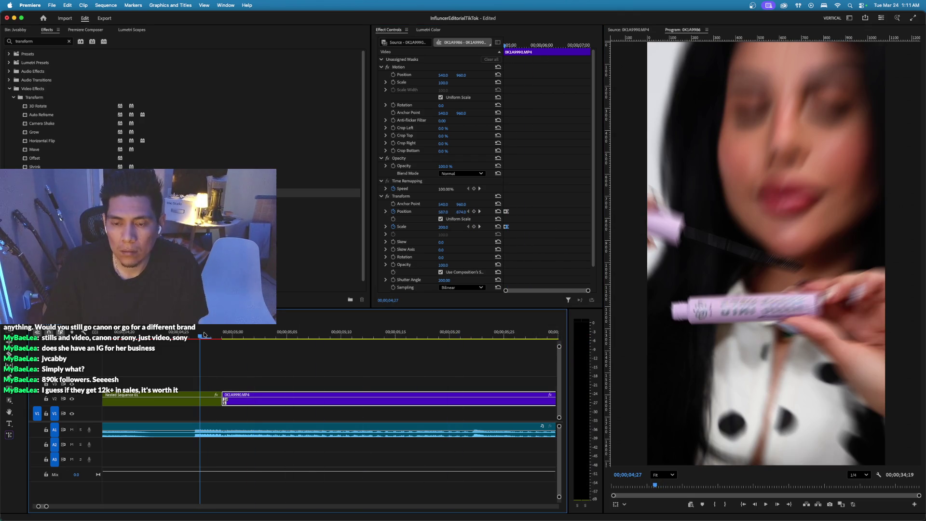
pyautogui.press('super+shift+f')
pyautogui.press('space')
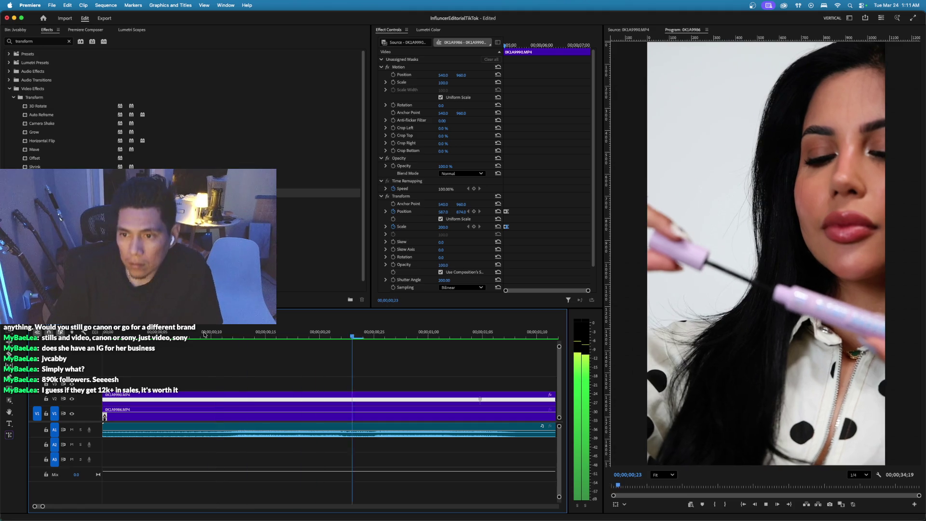
pyautogui.press('super+shift+f')
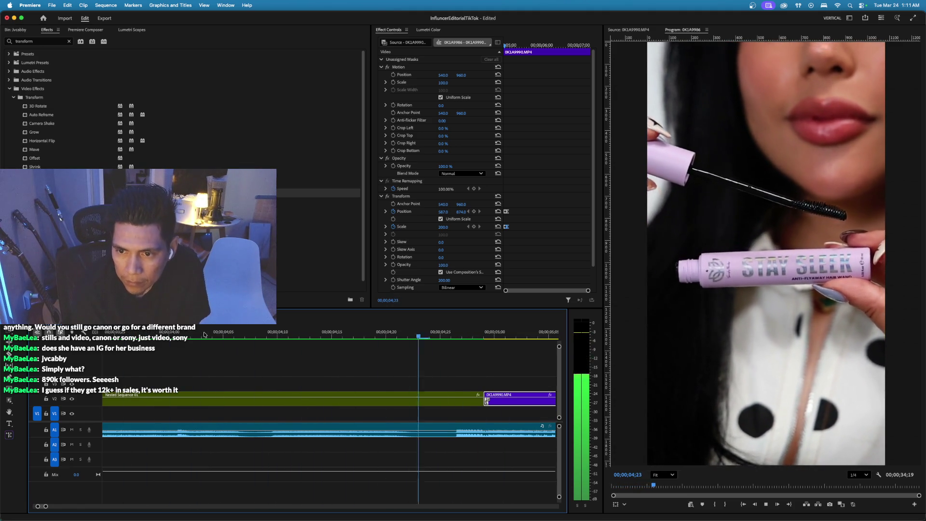
pyautogui.press('super+shift+f')
pyautogui.press('space')
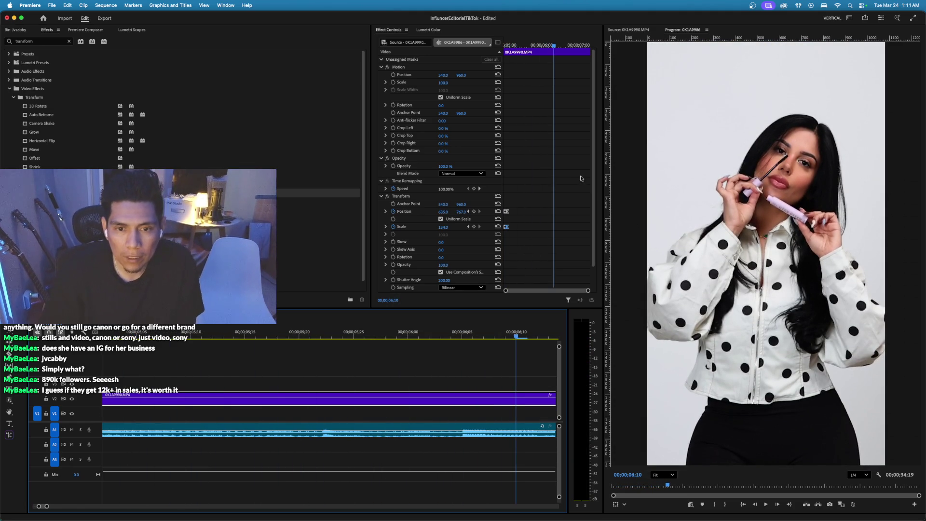
pyautogui.press('super+shift+f')
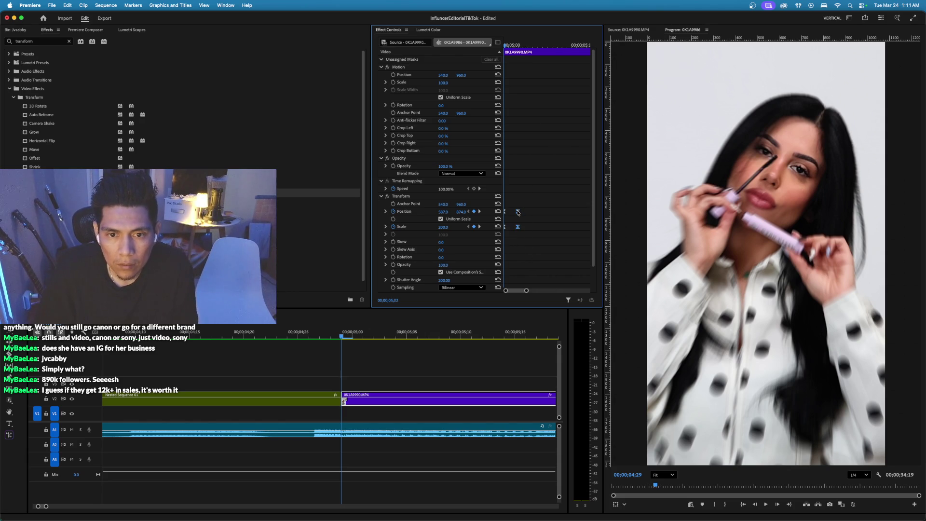
# Replay the cut frame by frame and select Nested Sequence 01 to see its keyframes.
pyautogui.click(313, 331)
pyautogui.press('space')
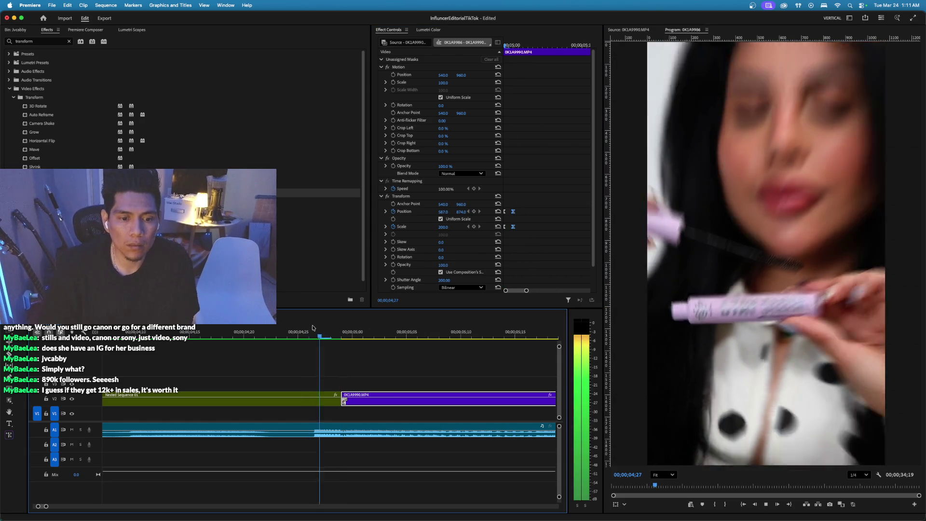
pyautogui.click(309, 332)
pyautogui.press('Right')
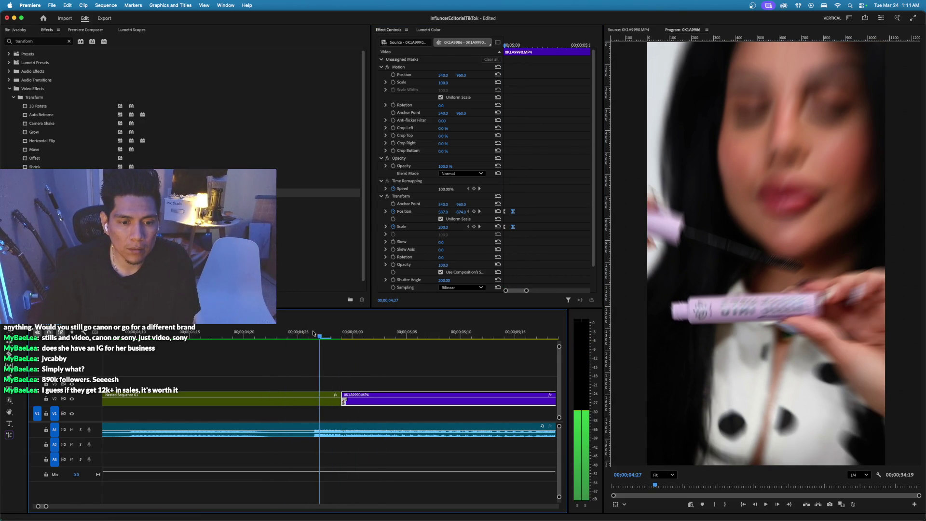
pyautogui.press('Left')
pyautogui.click(294, 400)
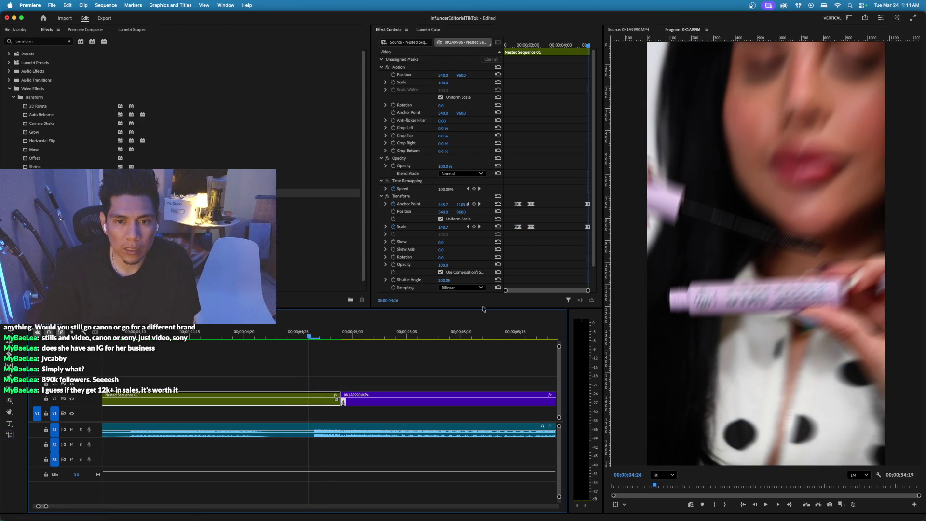
# Trim two frames off the nested clip's end, slide 0K1A9990 left, and play the cut.
pyautogui.moveTo(578, 192)
pyautogui.mouseDown()
pyautogui.moveTo(614, 255)
pyautogui.moveTo(583, 231)
pyautogui.mouseUp()
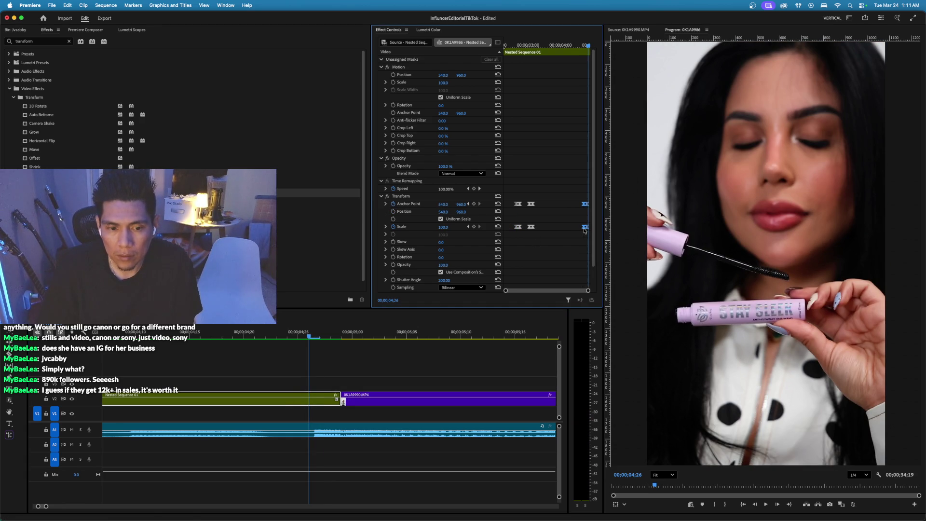
pyautogui.moveTo(339, 402); pyautogui.dragTo(308, 405)
pyautogui.moveTo(366, 405); pyautogui.dragTo(338, 408)
pyautogui.press('space')
pyautogui.press('space')
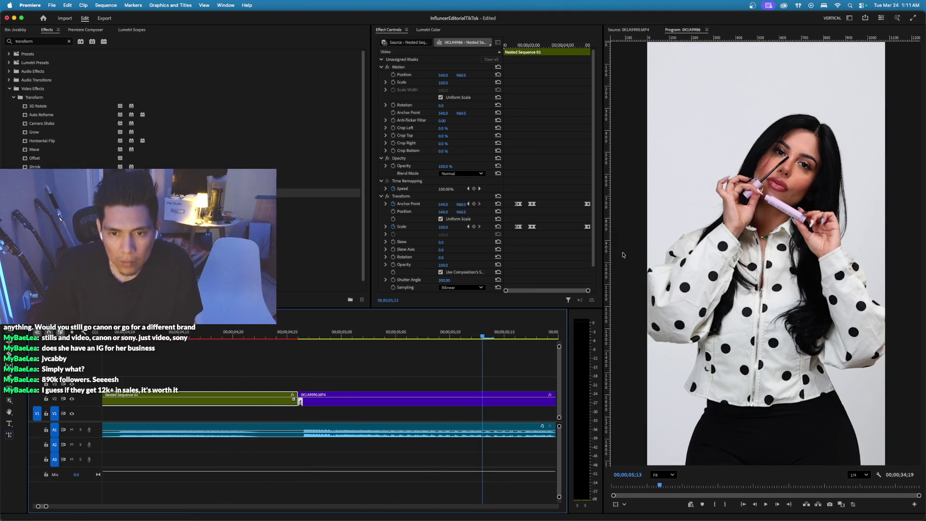
# Move the nested clip's final Anchor Point and Scale keyframes slightly earlier.
pyautogui.moveTo(579, 194); pyautogui.dragTo(589, 258)
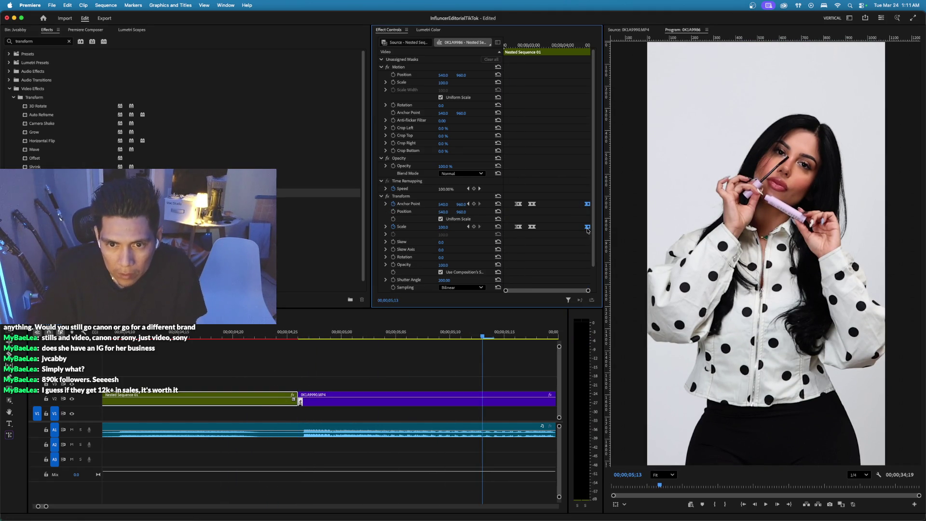
pyautogui.moveTo(587, 203); pyautogui.dragTo(585, 206)
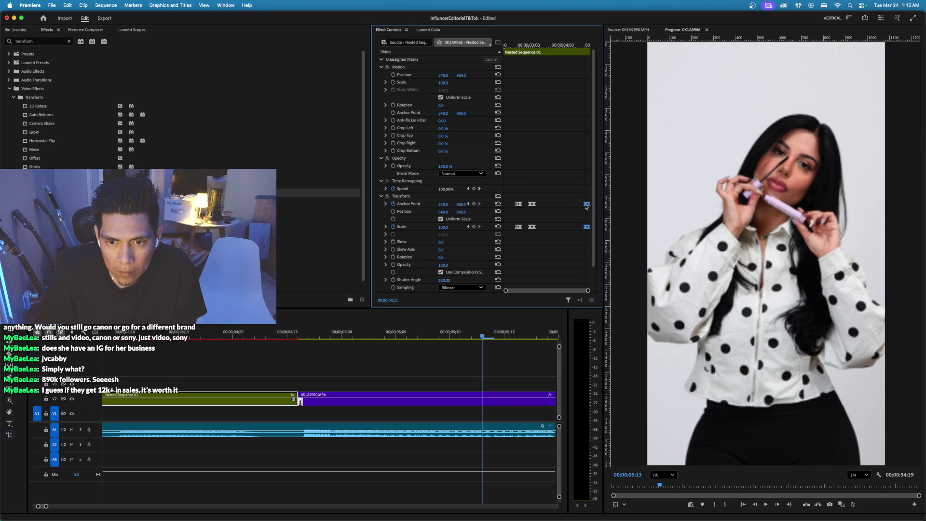
pyautogui.click(588, 45)
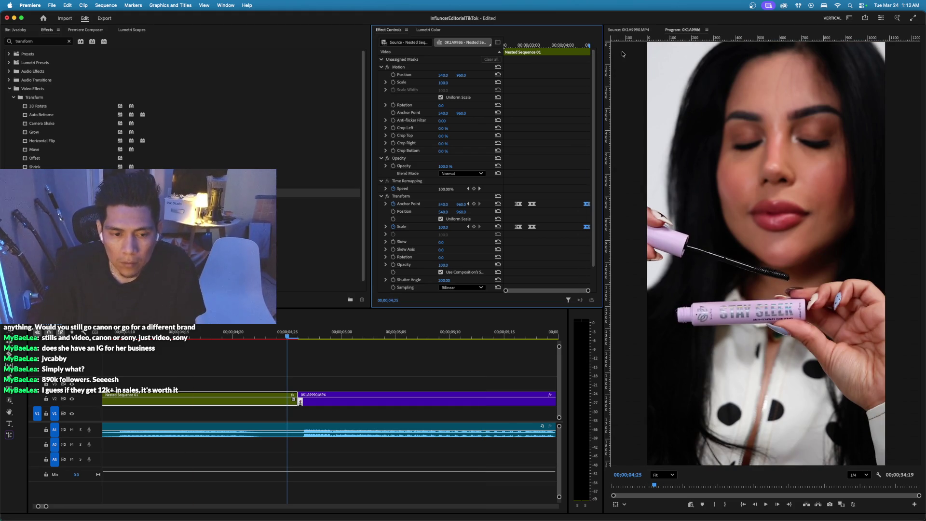
pyautogui.press('Left')
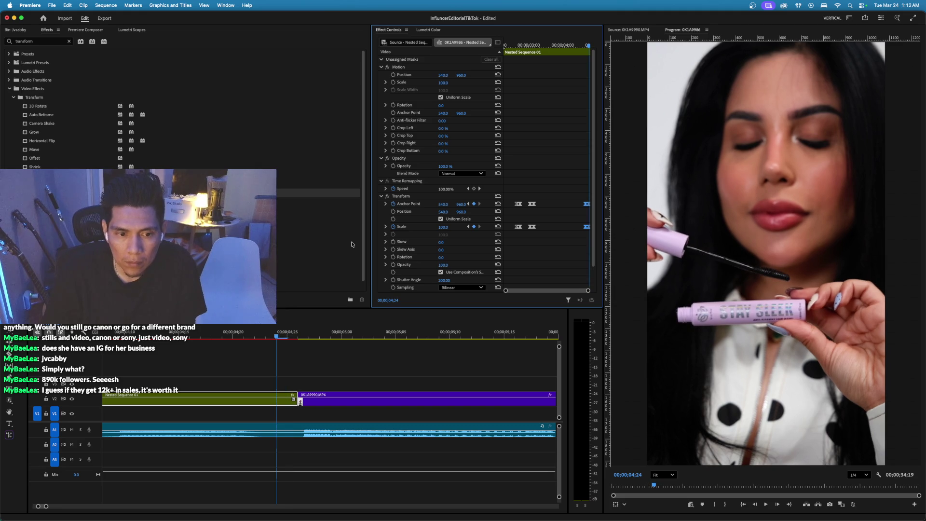
# Trim the nested clip's end back one frame, butt 0K1A9990 against it, and render previews.
pyautogui.moveTo(290, 401); pyautogui.dragTo(285, 401)
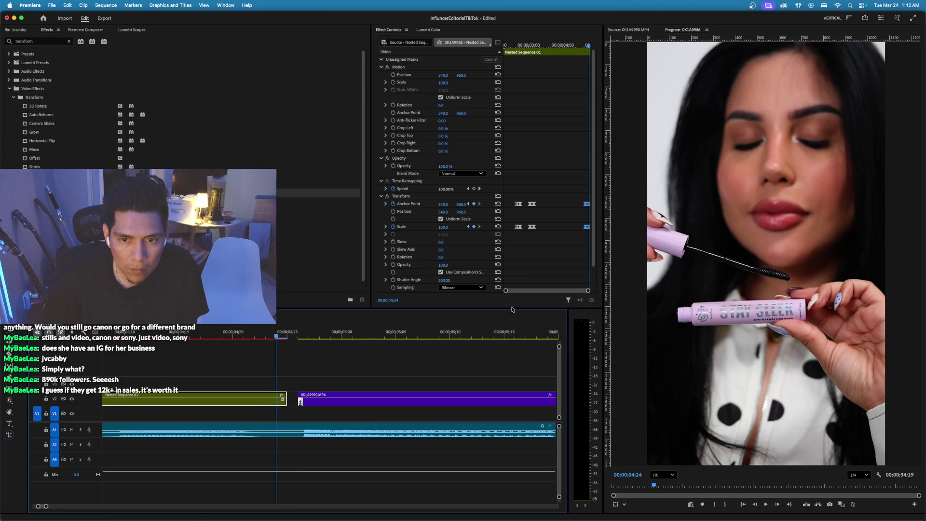
pyautogui.click(580, 197)
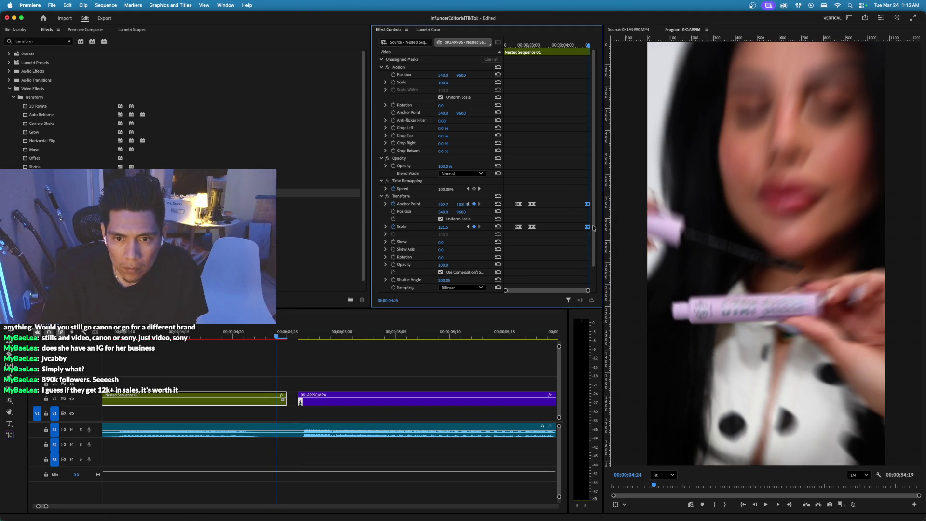
pyautogui.moveTo(316, 400); pyautogui.dragTo(306, 401)
pyautogui.click(244, 331)
pyautogui.press('Return')
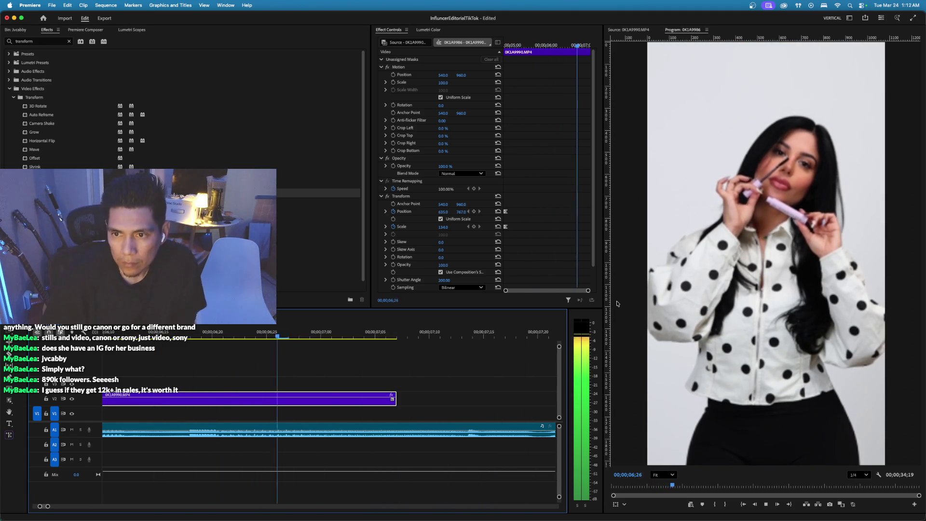
# Add a Position keyframe and a Scale keyframe of 160 near the clip's end, then preview.
pyautogui.hscroll(-3, 435, 345)
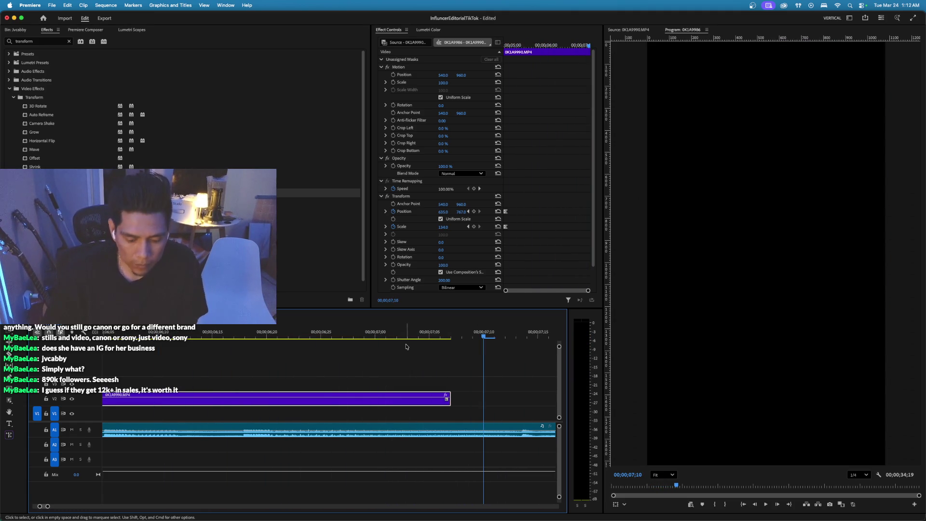
pyautogui.scroll(-2, 406, 346)
pyautogui.moveTo(121, 332)
pyautogui.mouseDown()
pyautogui.moveTo(234, 332)
pyautogui.moveTo(185, 333)
pyautogui.moveTo(212, 341)
pyautogui.mouseUp()
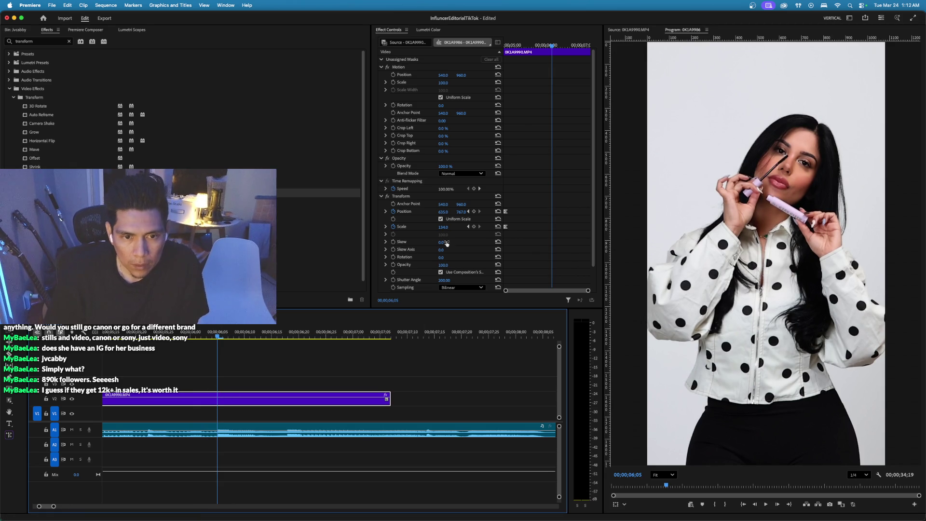
pyautogui.click(474, 212)
pyautogui.press('Right')
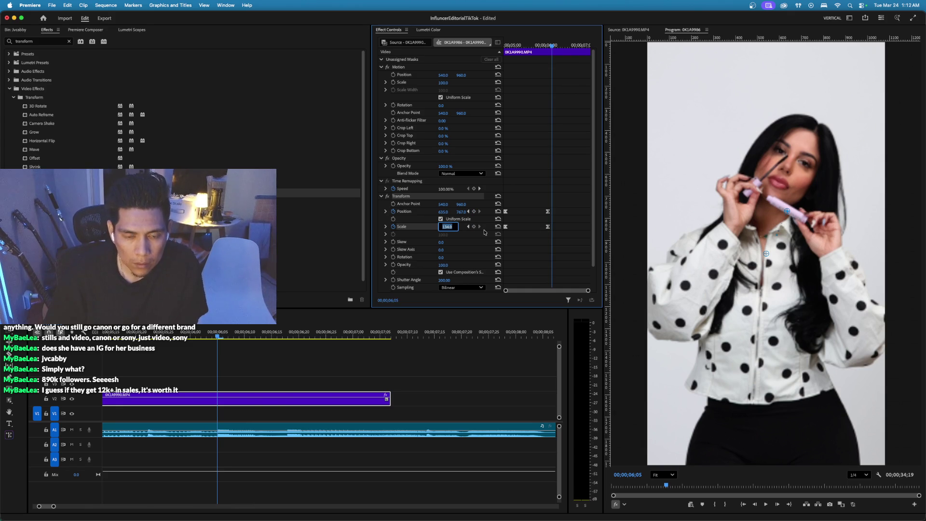
pyautogui.write('0')
pyautogui.press('Return')
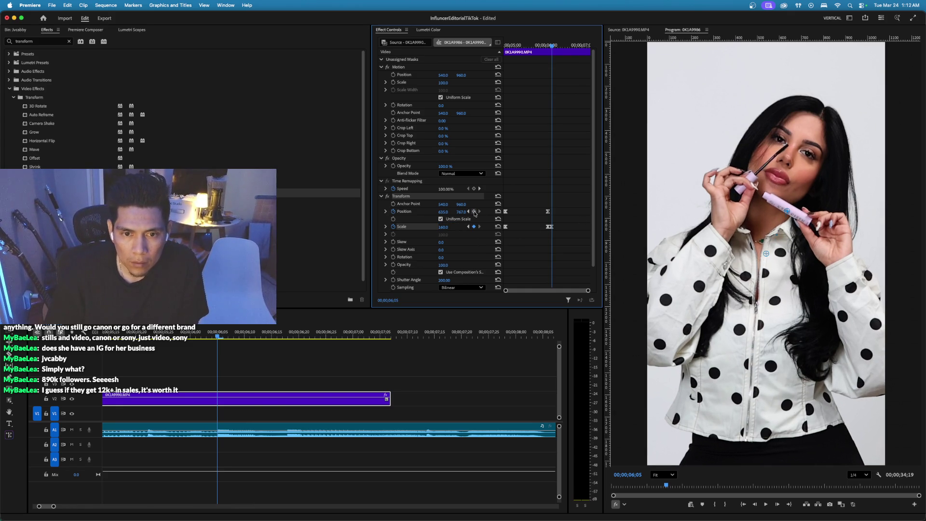
pyautogui.press('space')
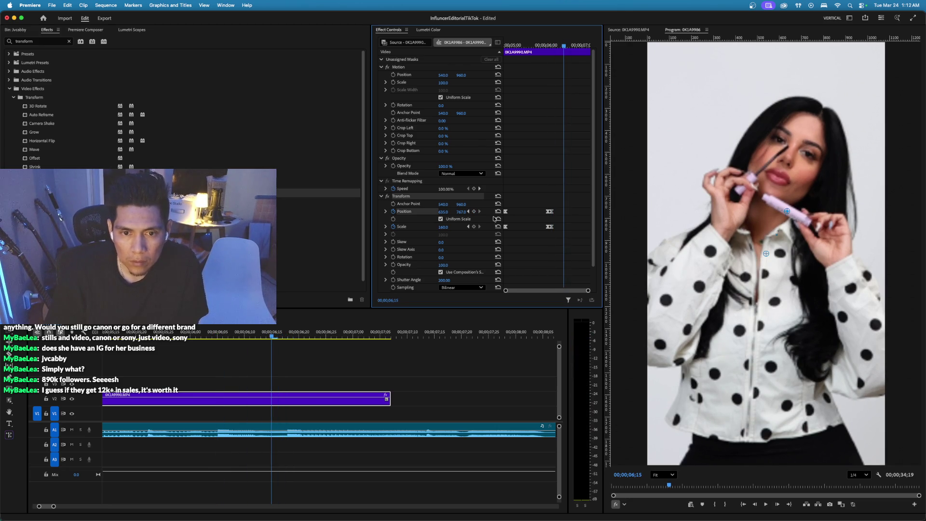
# Step the zoom through Scale 175 to 200, set Position Y 786, ease in Scale, and review.
pyautogui.press('Right')
pyautogui.press('Right')
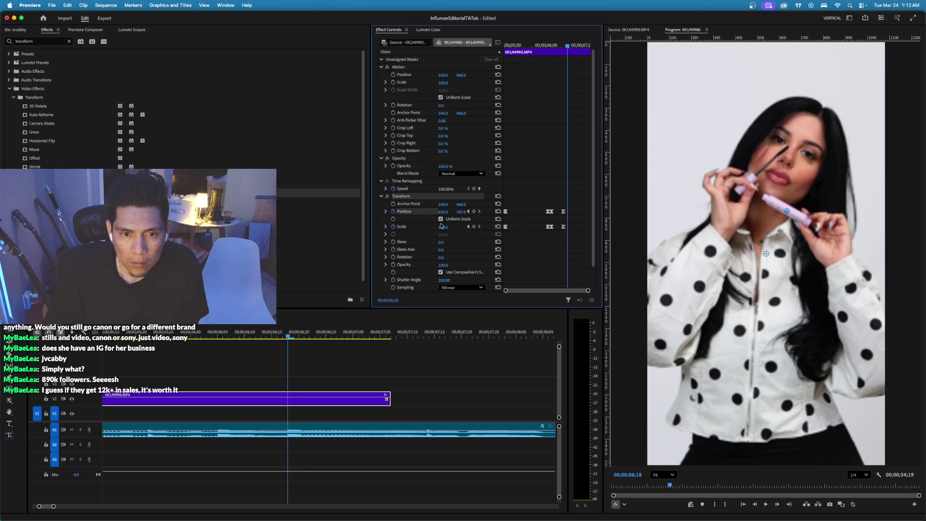
pyautogui.write('175')
pyautogui.press('Return')
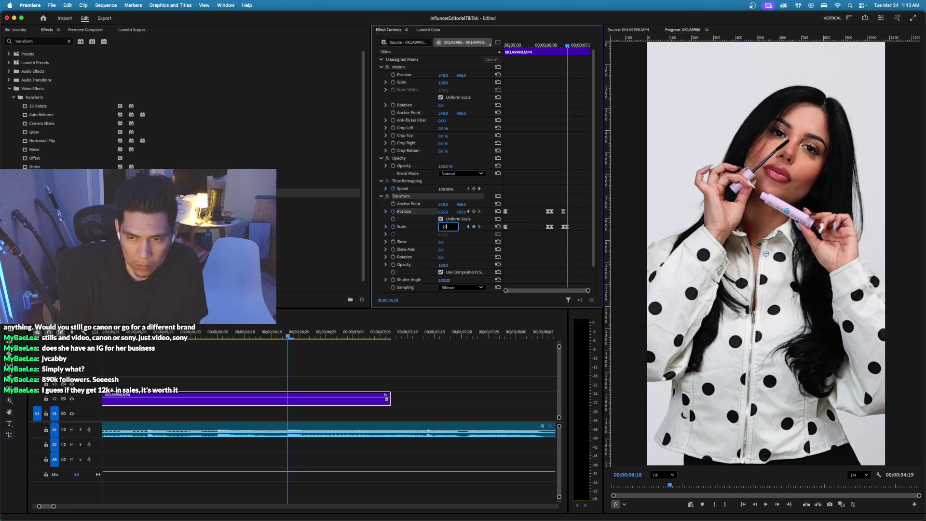
pyautogui.write('0.0')
pyautogui.press('Return')
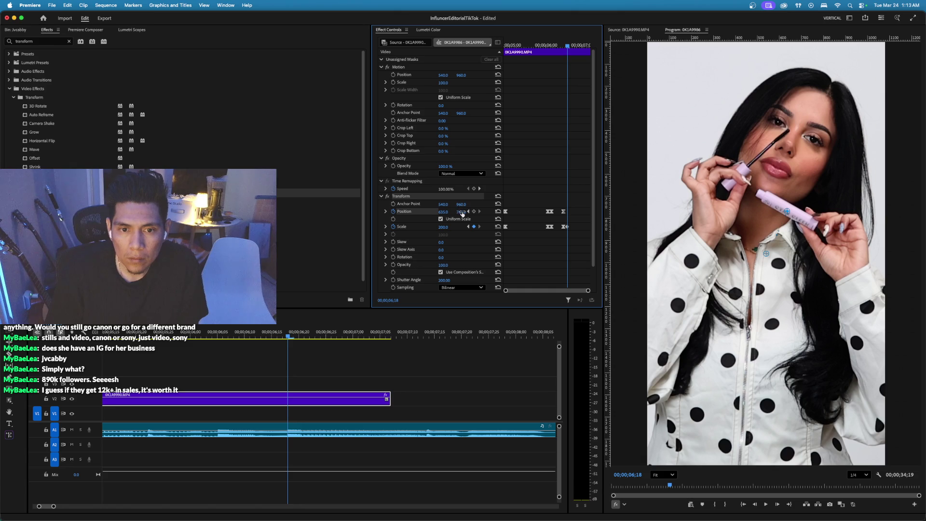
pyautogui.moveTo(460, 212)
pyautogui.mouseDown()
pyautogui.moveTo(448, 210)
pyautogui.moveTo(535, 229)
pyautogui.mouseUp()
pyautogui.rightClick(566, 227)
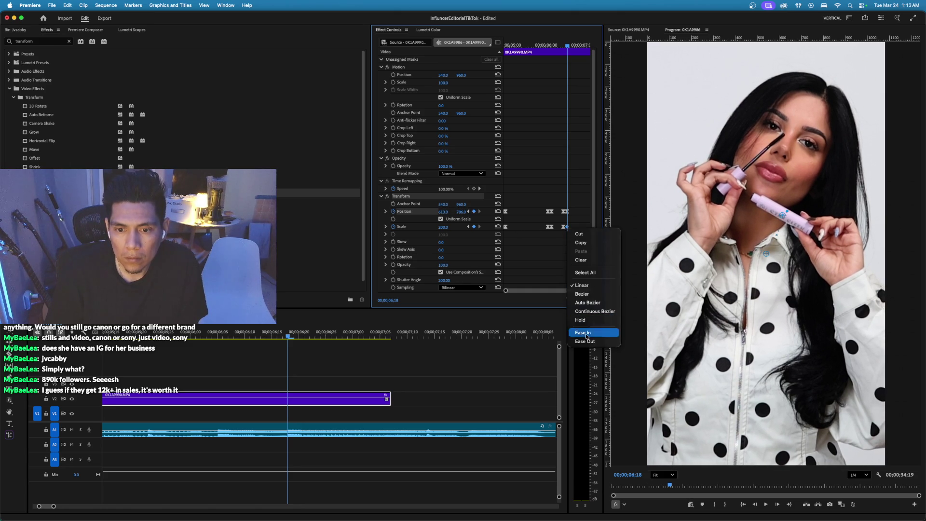
pyautogui.click(588, 342)
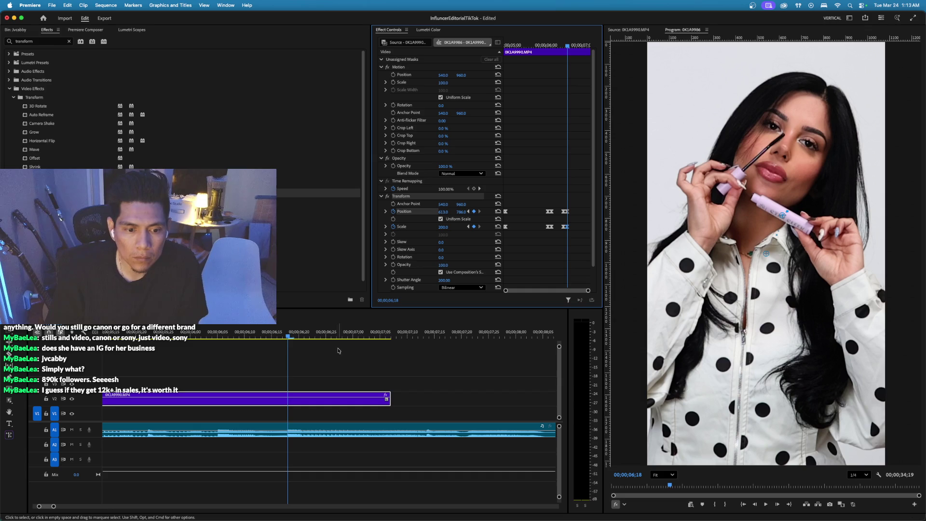
pyautogui.press('space')
# Lengthen the 0K1A9990 clip's end and replay the sequence from the start several times.
pyautogui.moveTo(390, 398); pyautogui.dragTo(411, 396)
pyautogui.press('Home')
pyautogui.press('space')
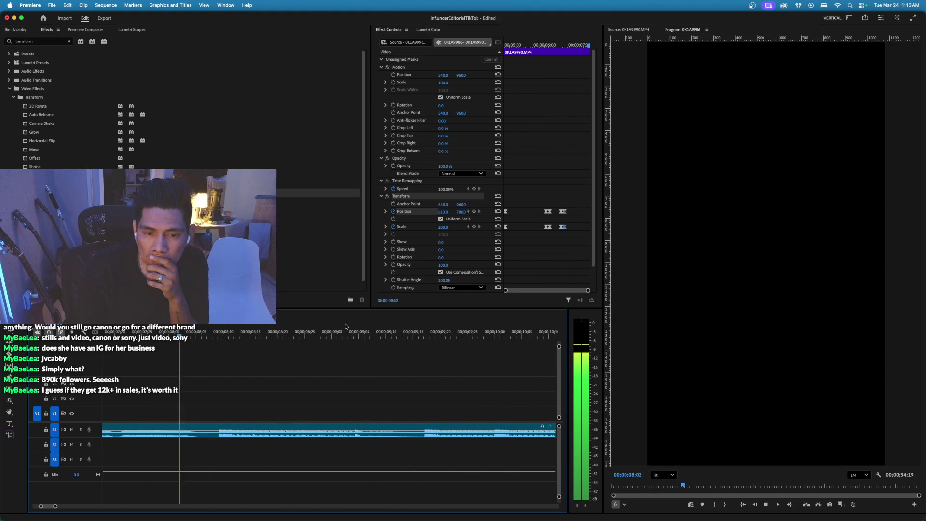
pyautogui.press('Home')
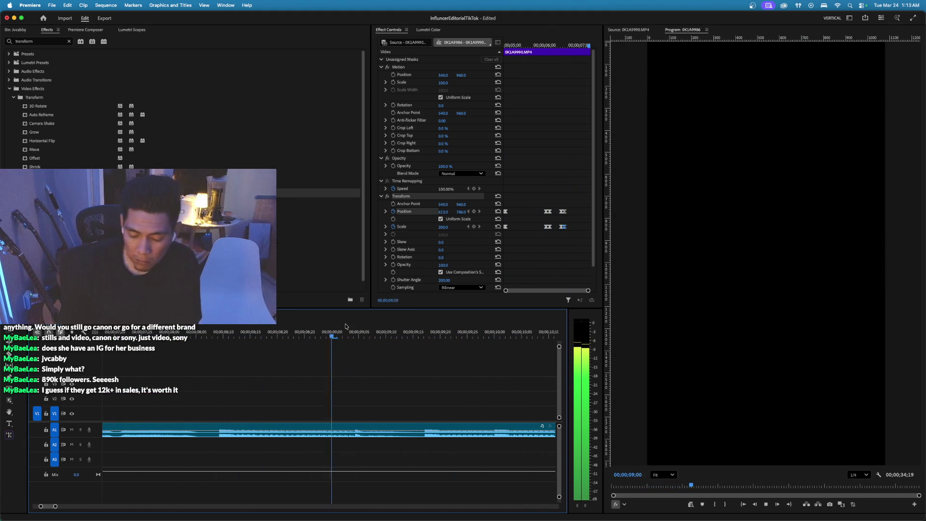
pyautogui.press('Home')
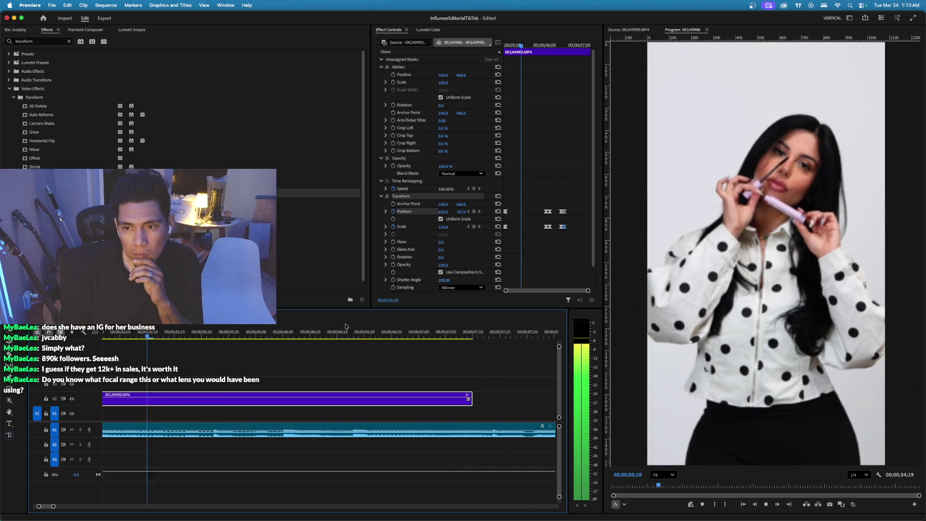
pyautogui.press('Home')
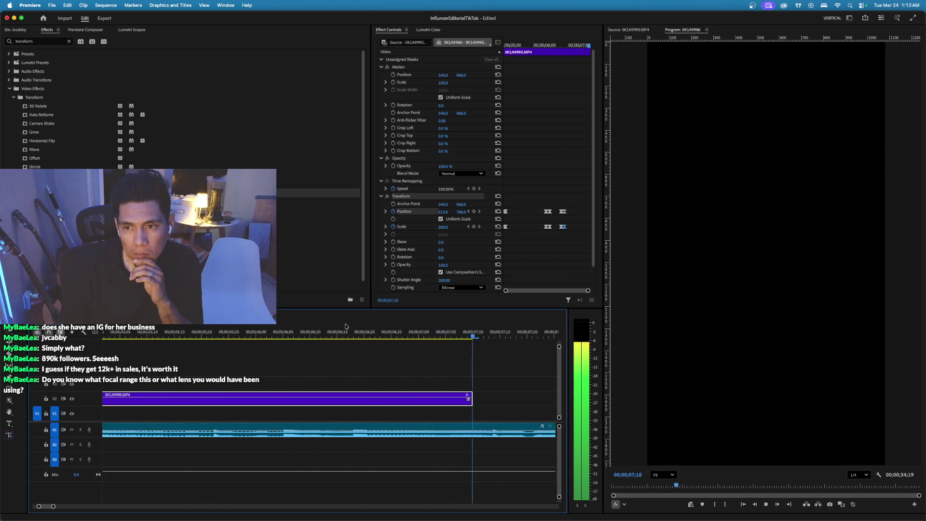
pyautogui.press('space')
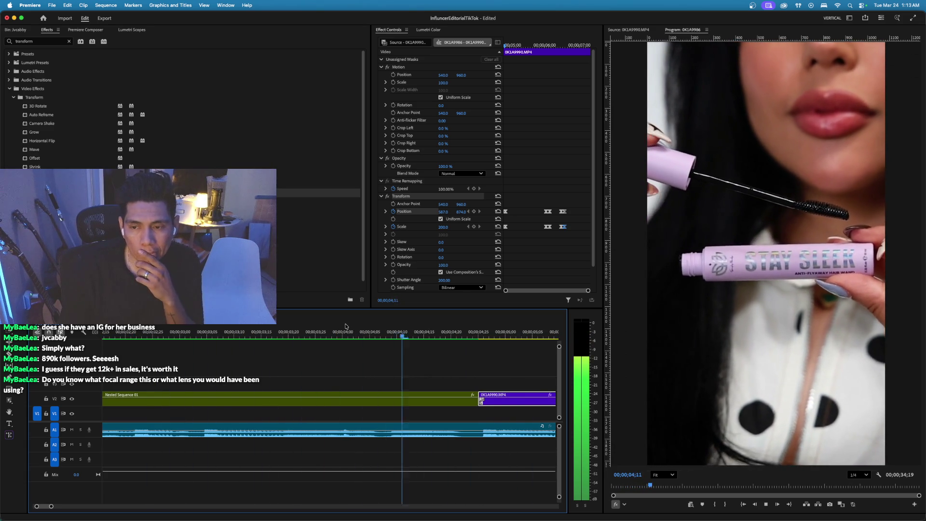
# Extend the 0K1A9990 clip's end further to roughly 2;19.
pyautogui.scroll(-1, 462, 289)
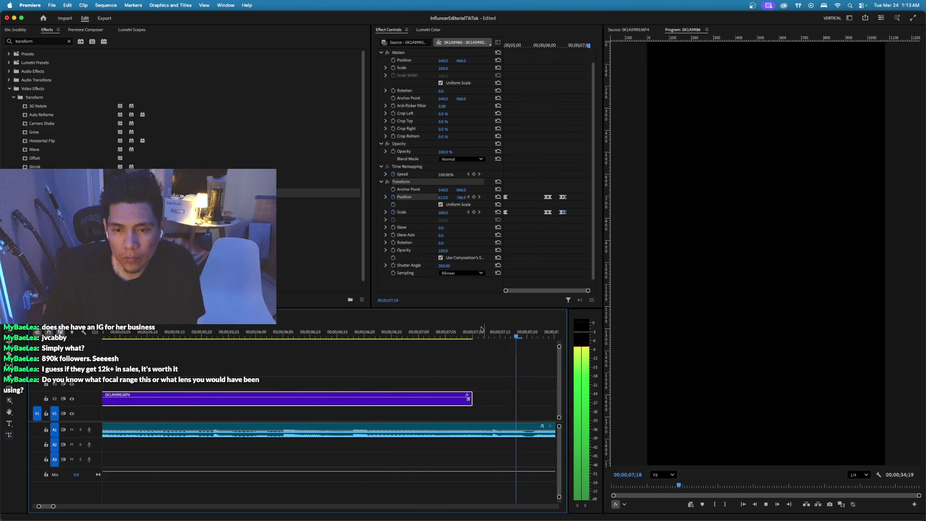
pyautogui.click(440, 333)
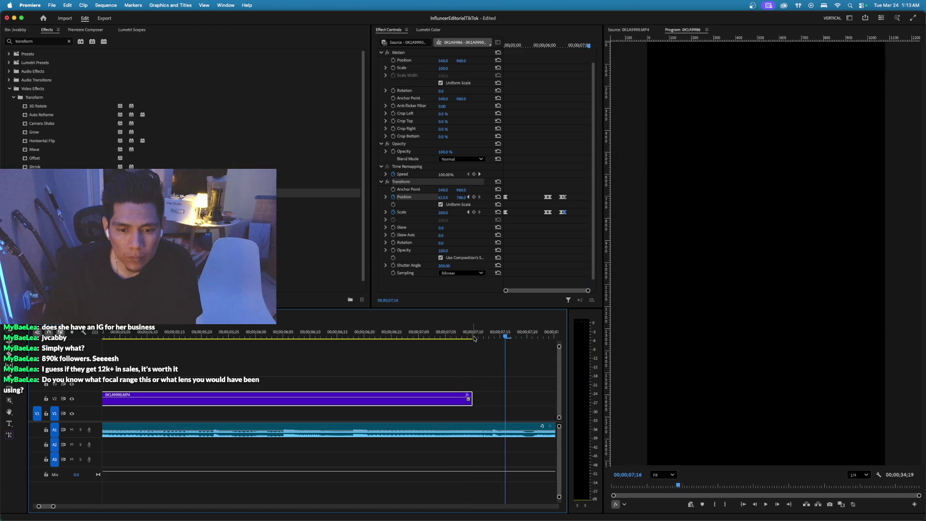
pyautogui.moveTo(473, 394); pyautogui.dragTo(488, 395)
pyautogui.click(450, 337)
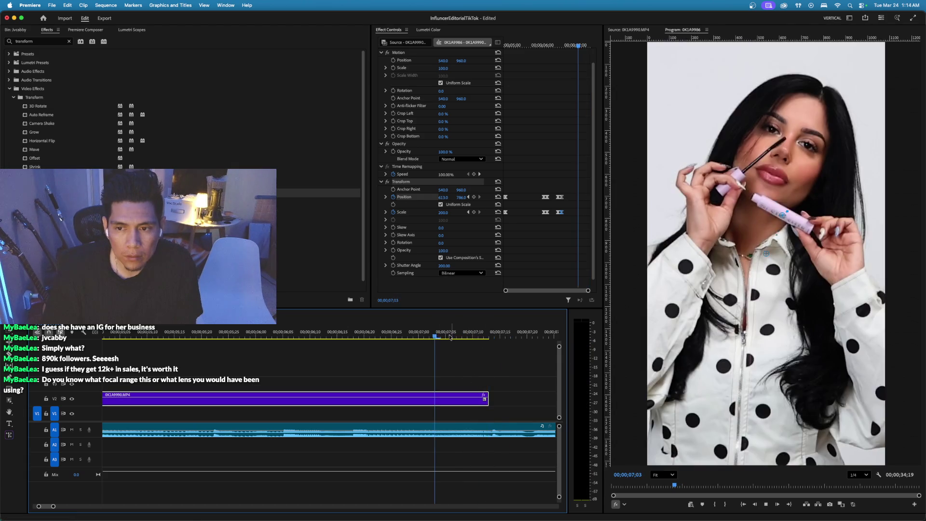
pyautogui.click(15, 30)
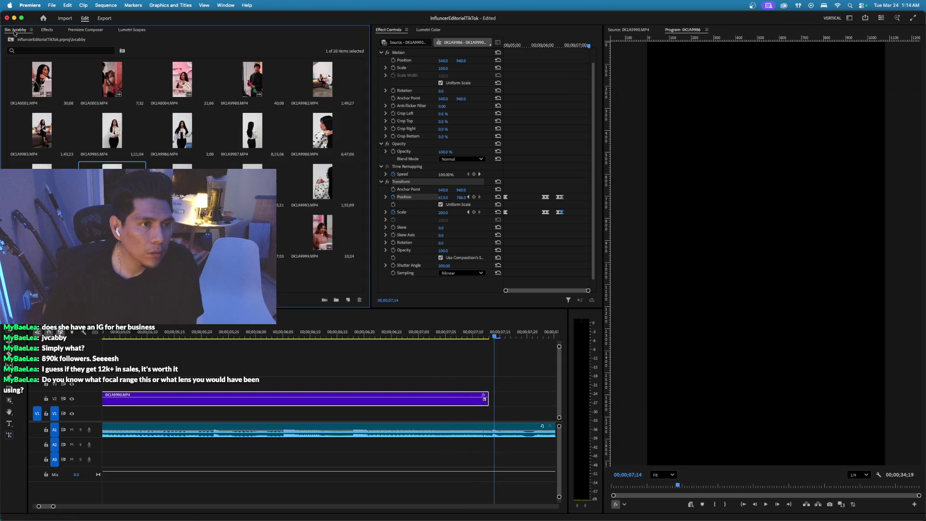
# Load 0K1A9991.MP4 in the Source viewer at Fit zoom, mark an In point, and play from it.
pyautogui.doubleClick(181, 181)
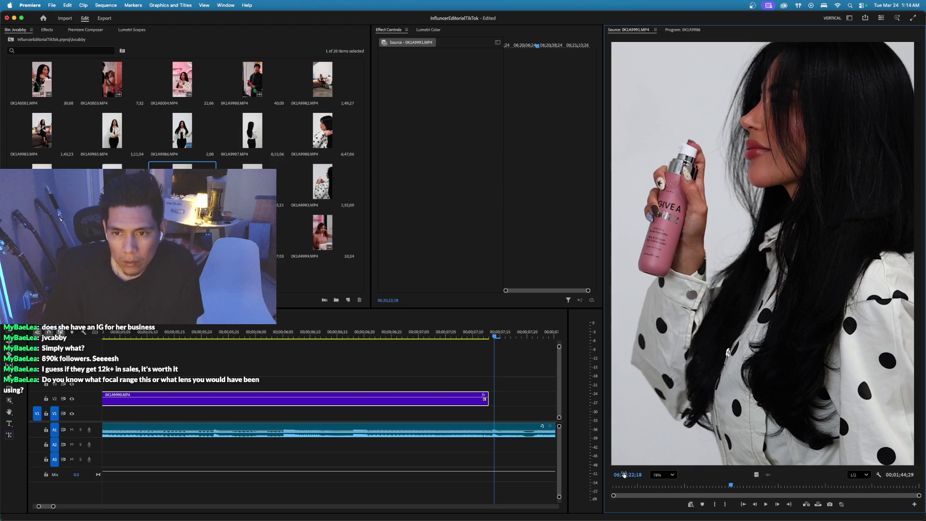
pyautogui.moveTo(628, 486)
pyautogui.mouseDown()
pyautogui.moveTo(725, 489)
pyautogui.moveTo(676, 487)
pyautogui.mouseUp()
pyautogui.click(663, 474)
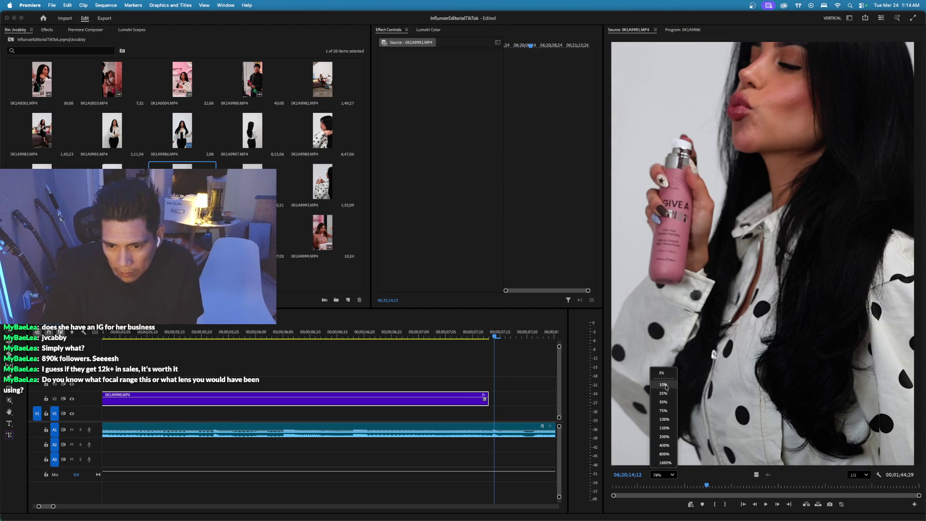
pyautogui.click(663, 374)
pyautogui.moveTo(707, 487)
pyautogui.mouseDown()
pyautogui.moveTo(771, 488)
pyautogui.moveTo(757, 489)
pyautogui.mouseUp()
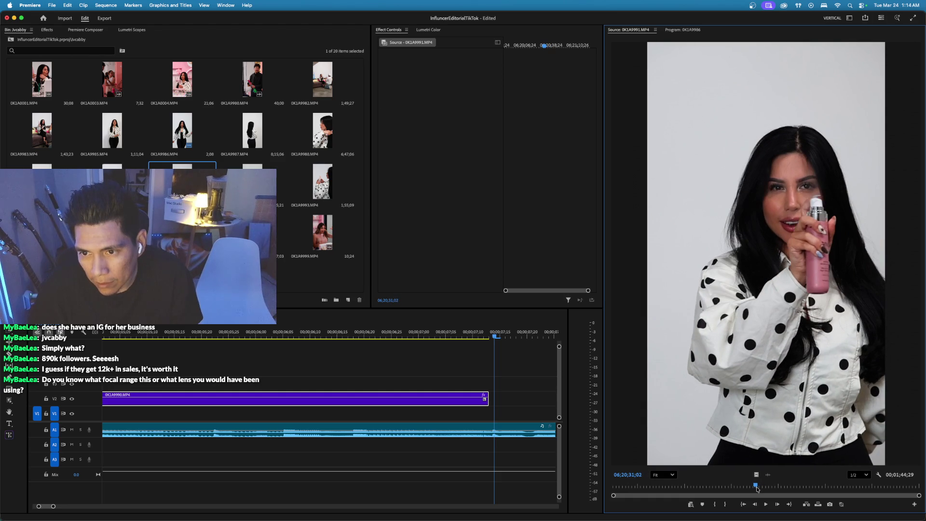
pyautogui.press('i')
pyautogui.press('space')
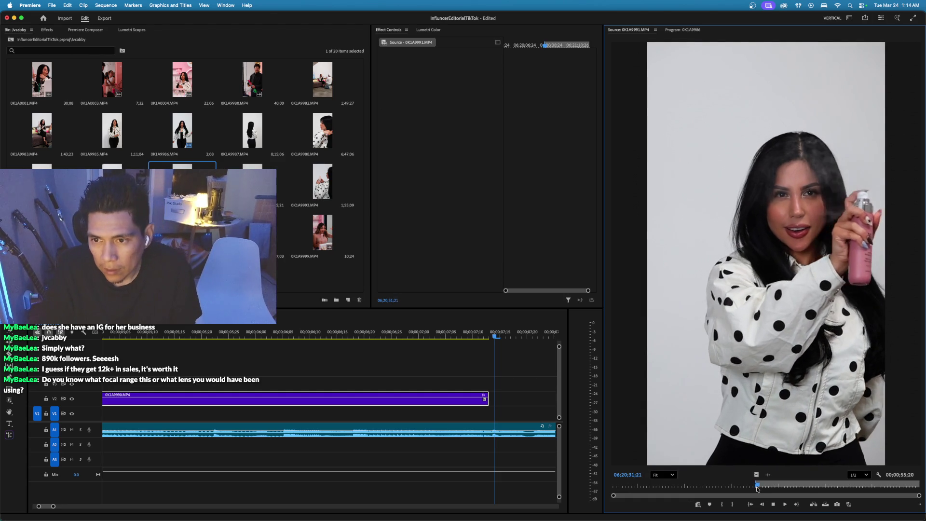
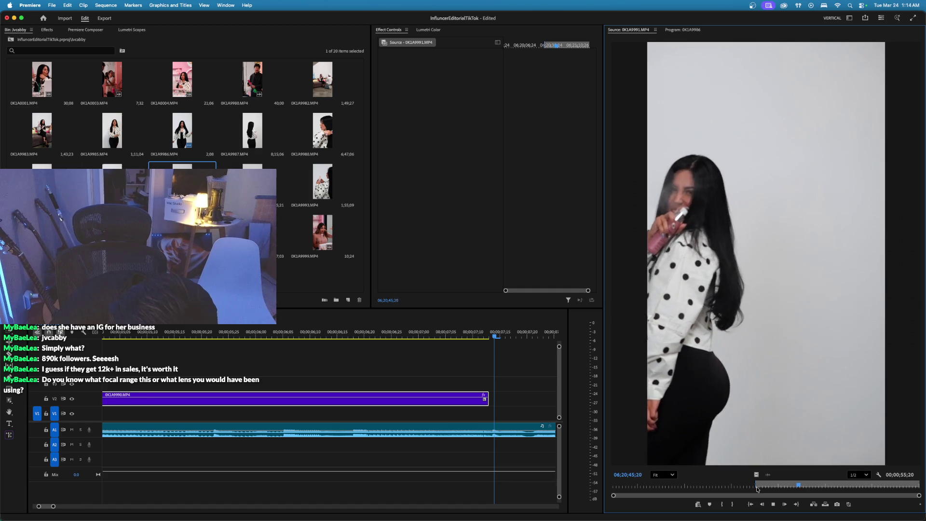
# Mark an out point on 0K1A9991.MP4 and drop the trimmed clip onto the top track V3.
pyautogui.press('o')
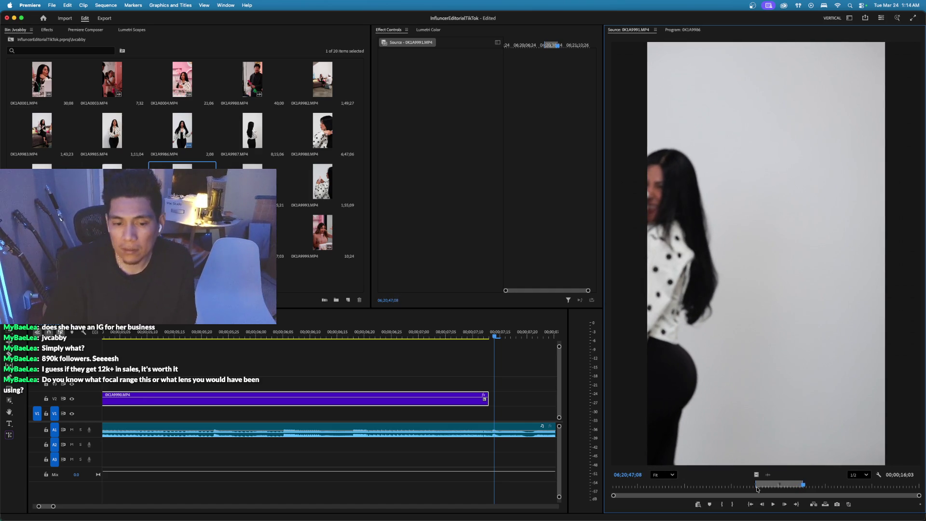
pyautogui.scroll(5, 686, 399)
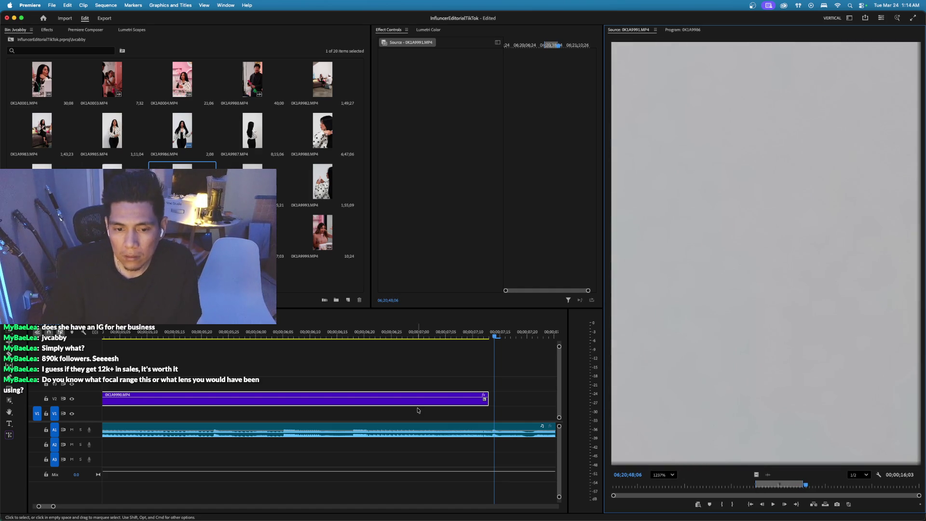
pyautogui.click(452, 335)
pyautogui.press('-')
pyautogui.press('-')
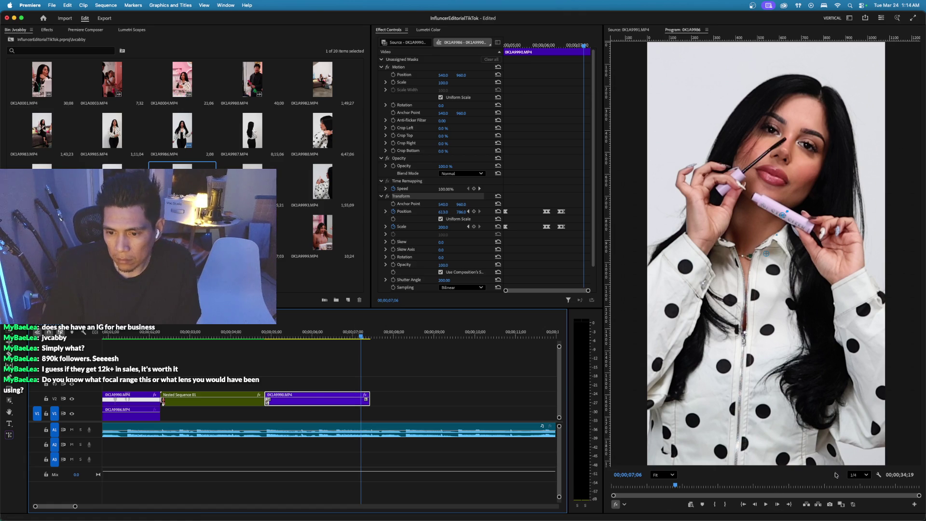
pyautogui.hotkey('shift', '2')
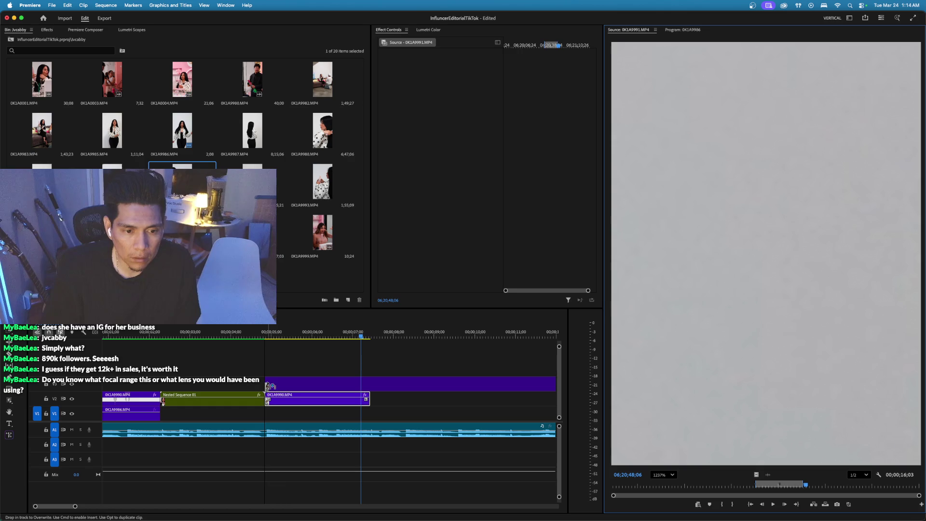
pyautogui.click(268, 386)
# Slide the new 0K1A9991 clip slightly later so it starts after 0K1A9990.
pyautogui.press('-')
pyautogui.press('-')
pyautogui.click(159, 337)
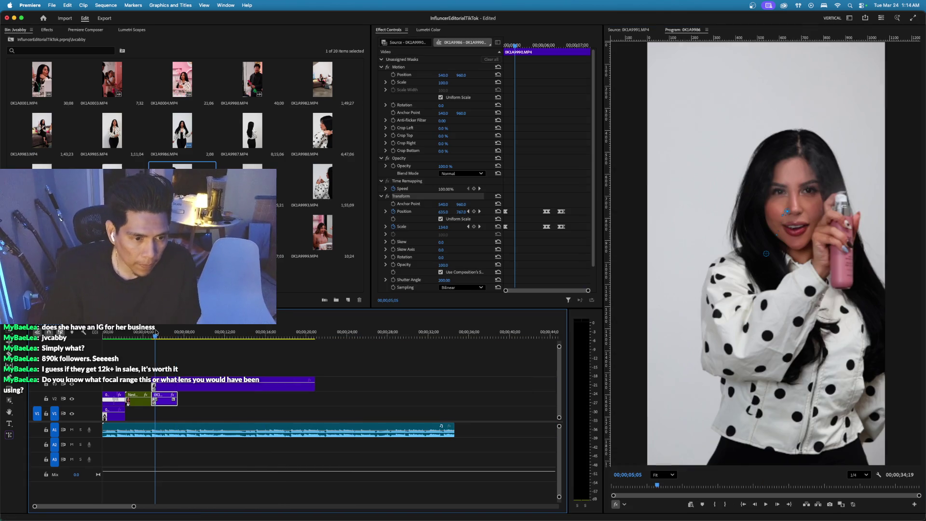
pyautogui.press('space')
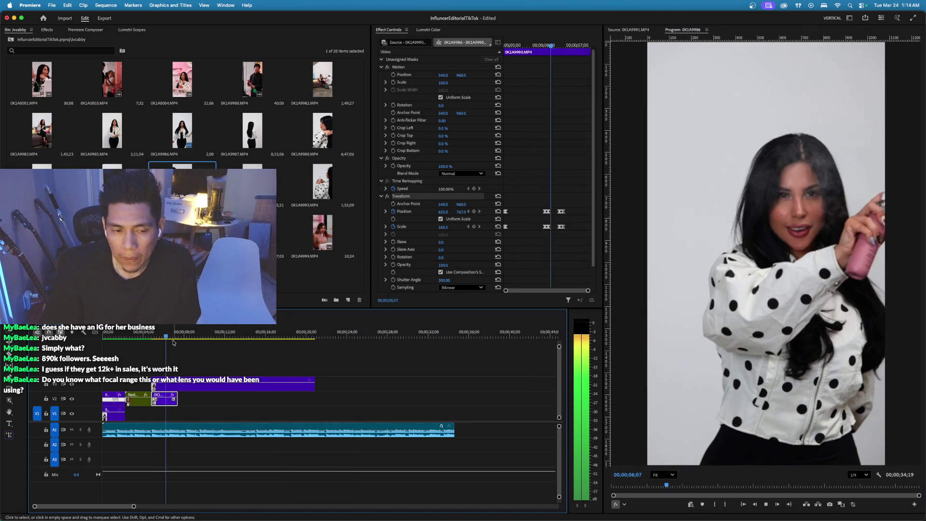
pyautogui.press('space')
pyautogui.moveTo(173, 386); pyautogui.dragTo(199, 386)
pyautogui.click(143, 333)
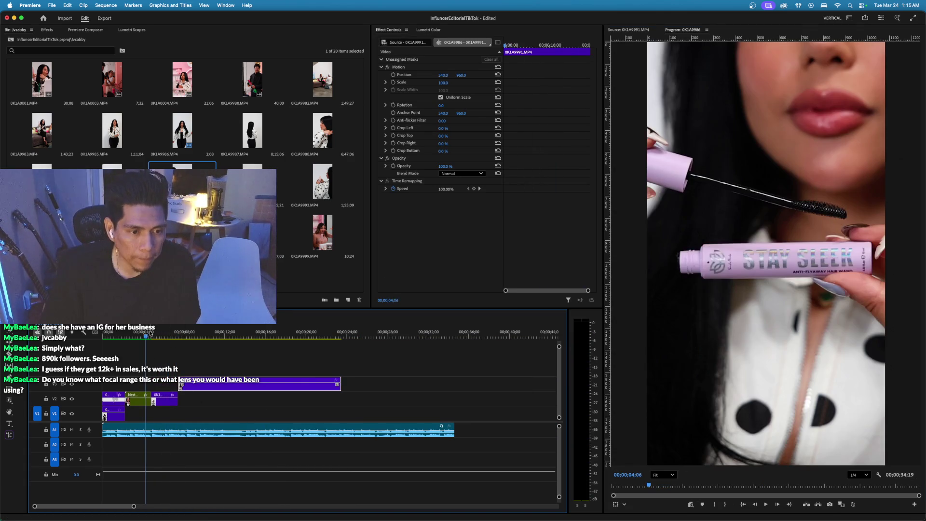
# Replay the cut into the mascara close-up, then bring up the Premiere Composer library.
pyautogui.press('space')
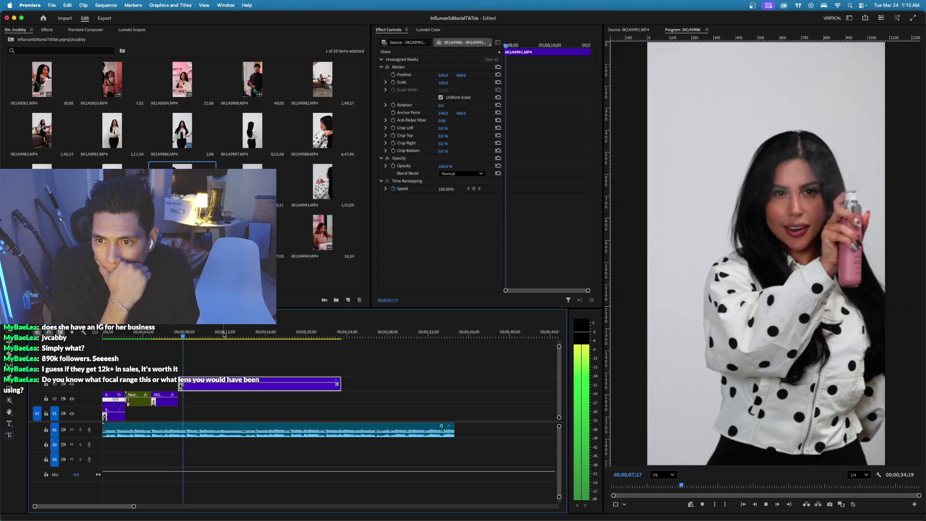
pyautogui.press('space')
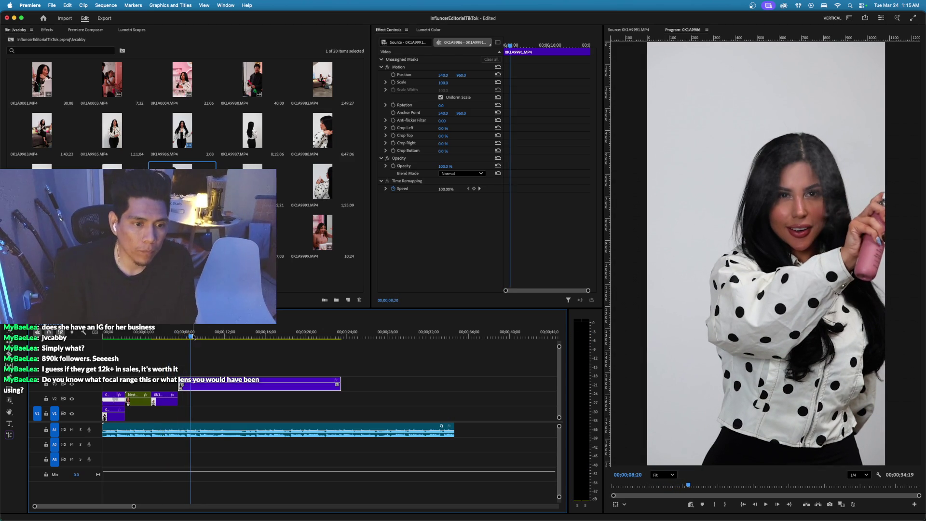
pyautogui.click(165, 336)
pyautogui.press('space')
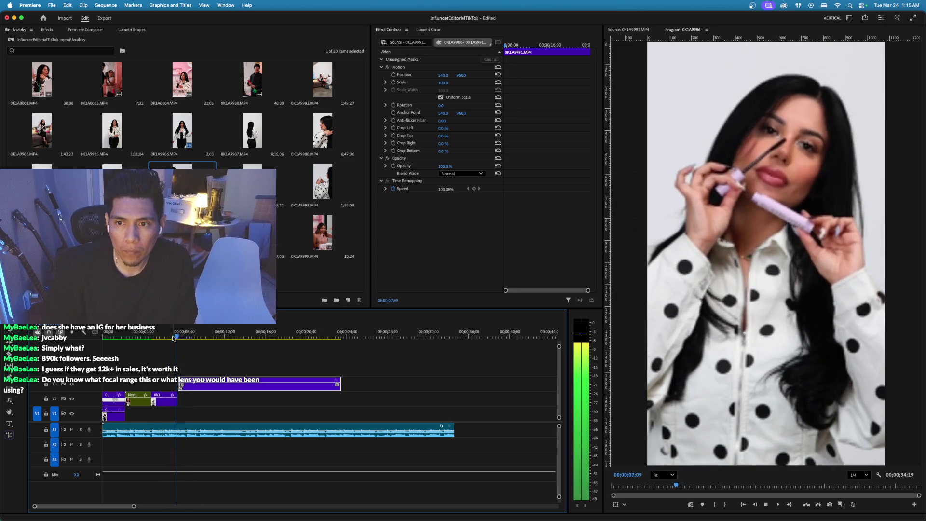
pyautogui.press('space')
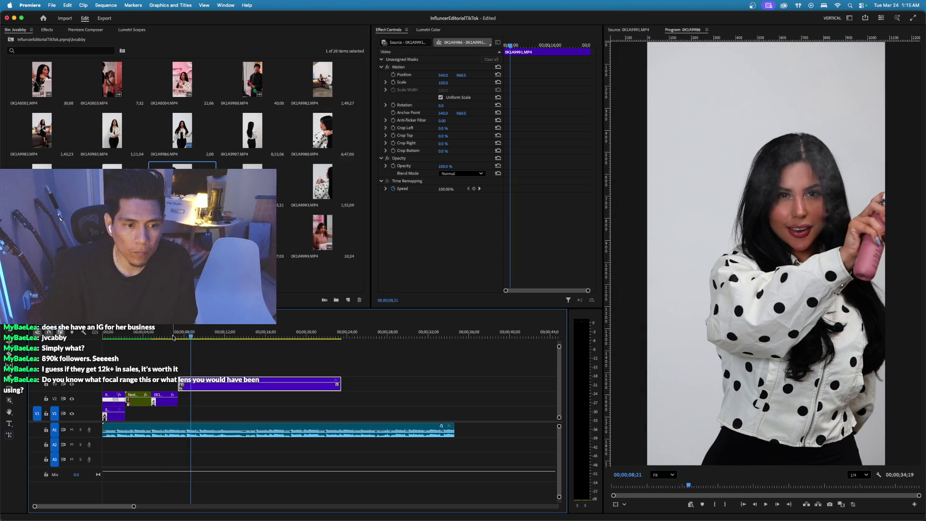
pyautogui.click(173, 337)
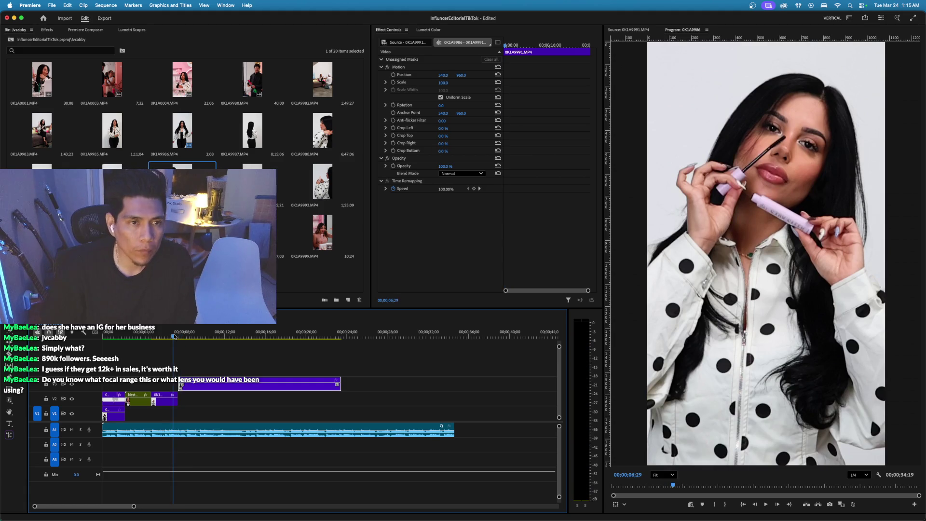
pyautogui.click(85, 30)
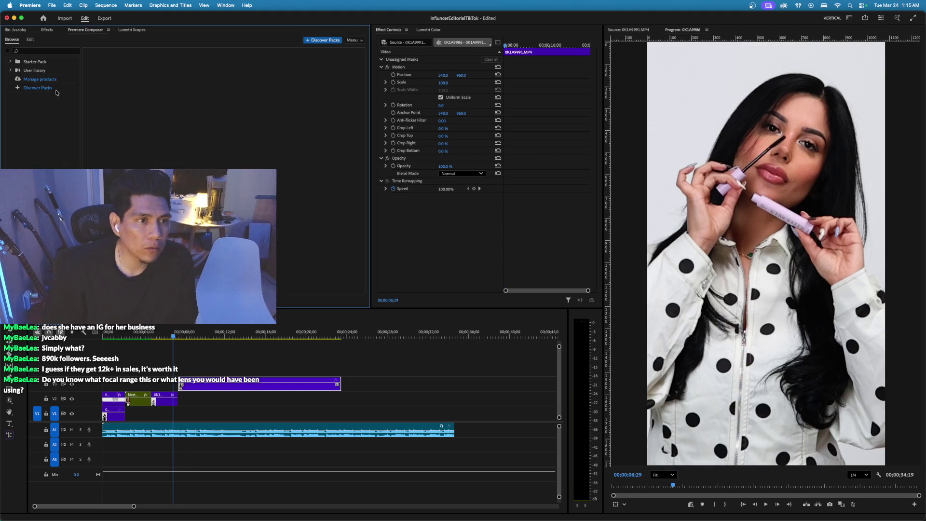
# Place Premiere Composer's Starter Pack Transitions > Pan > Left on the cut into 0K1A9991.
pyautogui.click(9, 70)
pyautogui.click(10, 62)
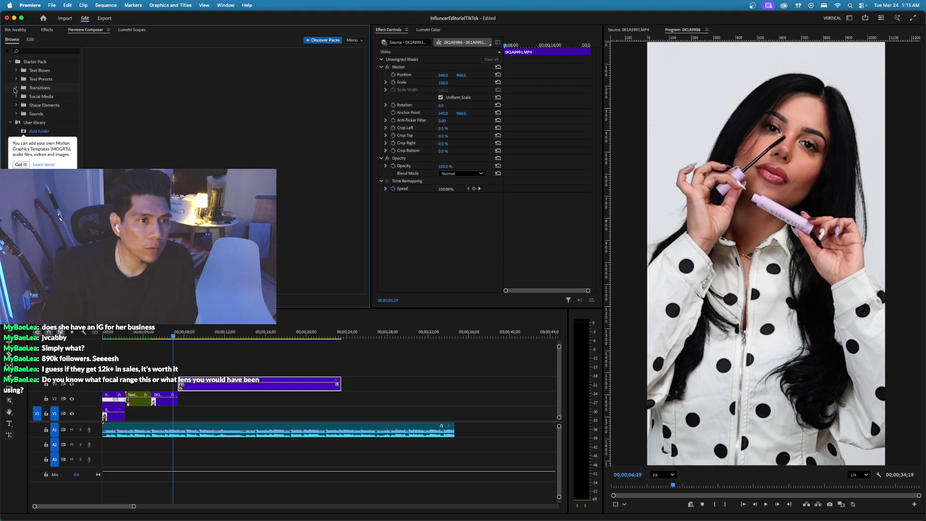
pyautogui.click(15, 89)
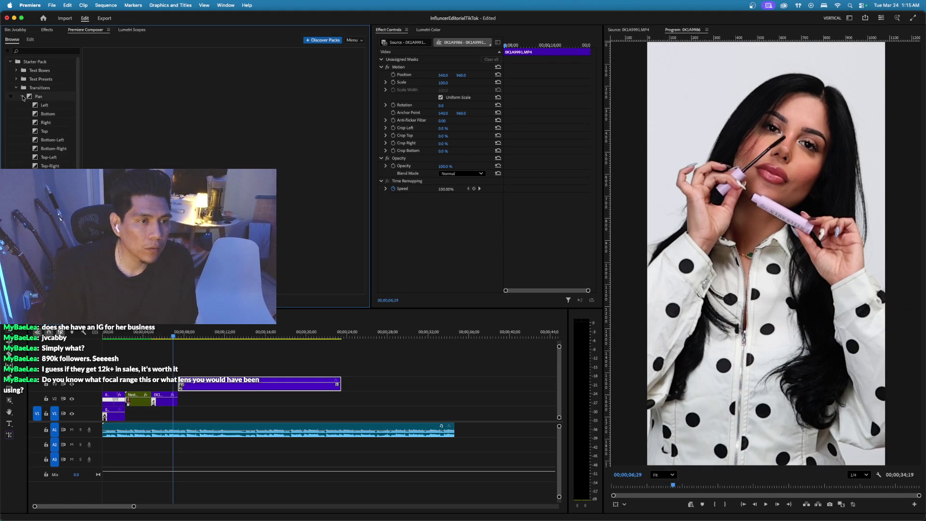
pyautogui.click(43, 104)
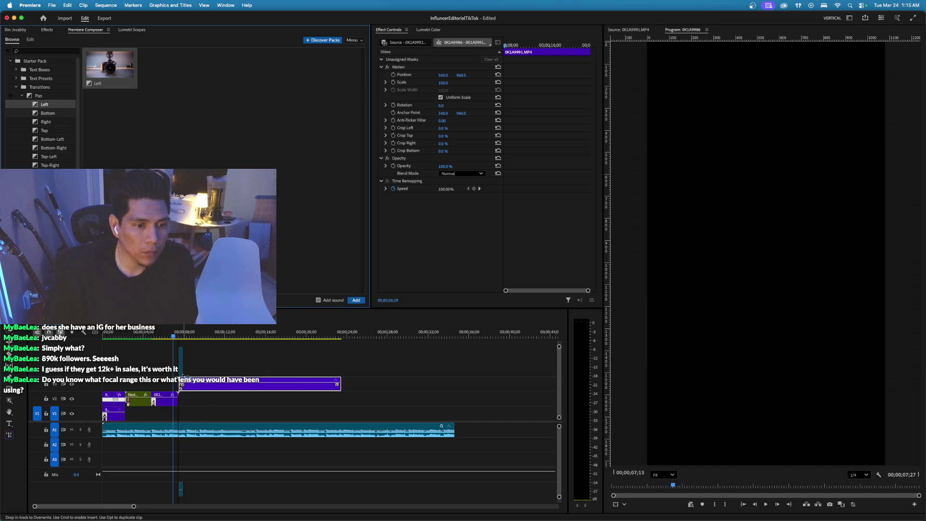
pyautogui.moveTo(181, 383); pyautogui.dragTo(181, 386)
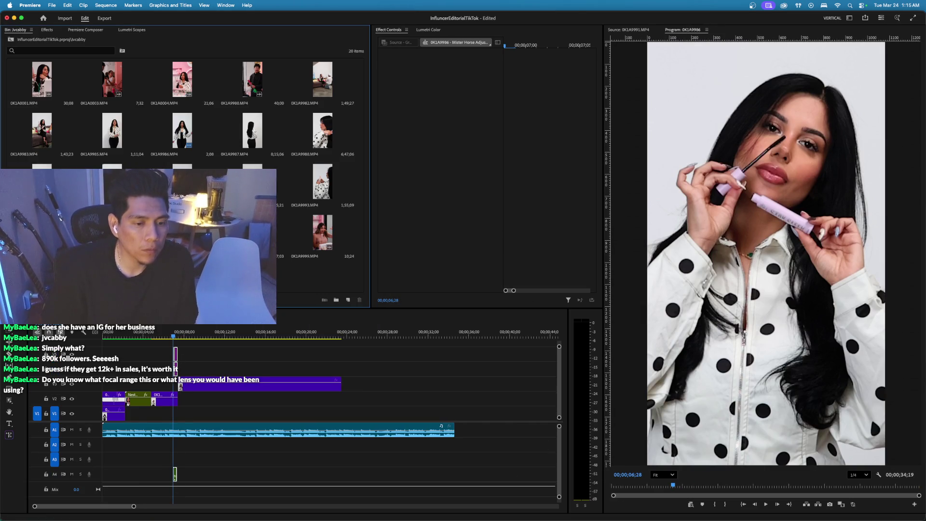
pyautogui.click(182, 336)
# Shift the Pan Left transition 7 frames later and preview it twice.
pyautogui.press('=')
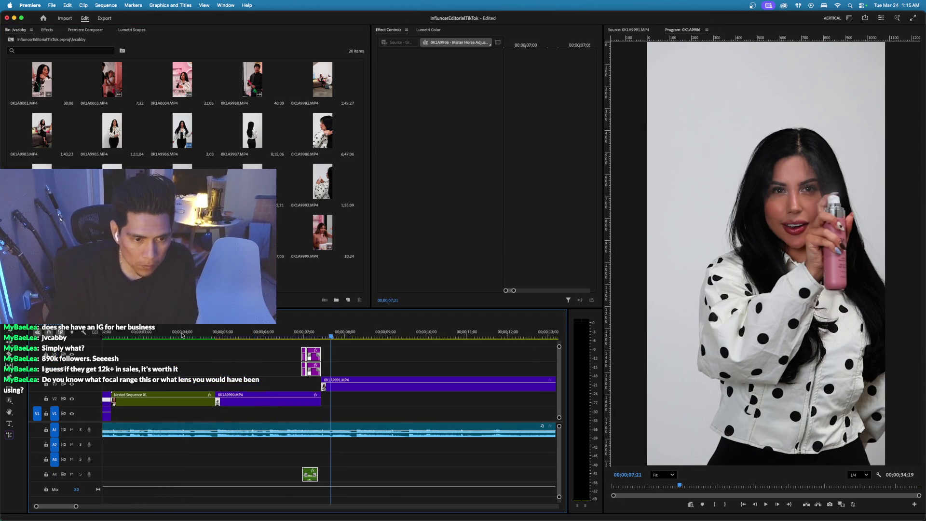
pyautogui.moveTo(317, 377); pyautogui.dragTo(333, 377)
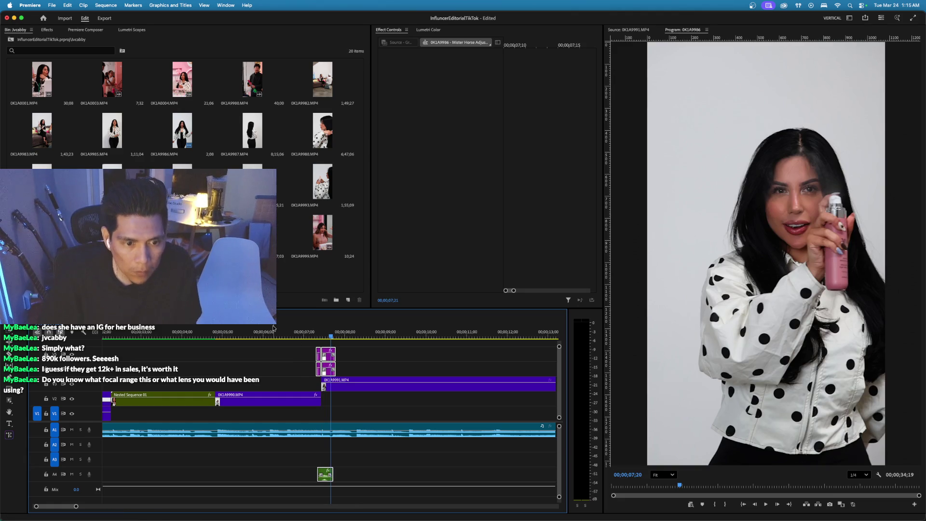
pyautogui.hotkey('shift', 'space')
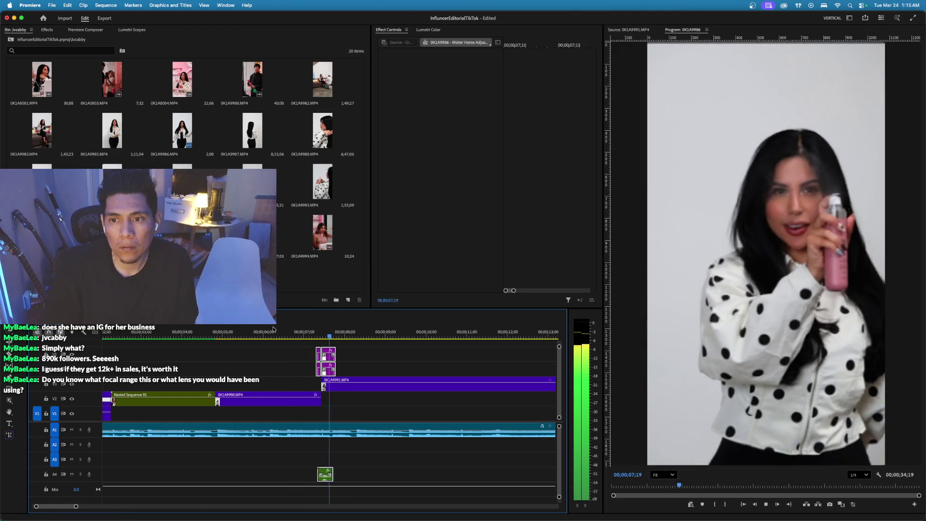
pyautogui.press('space')
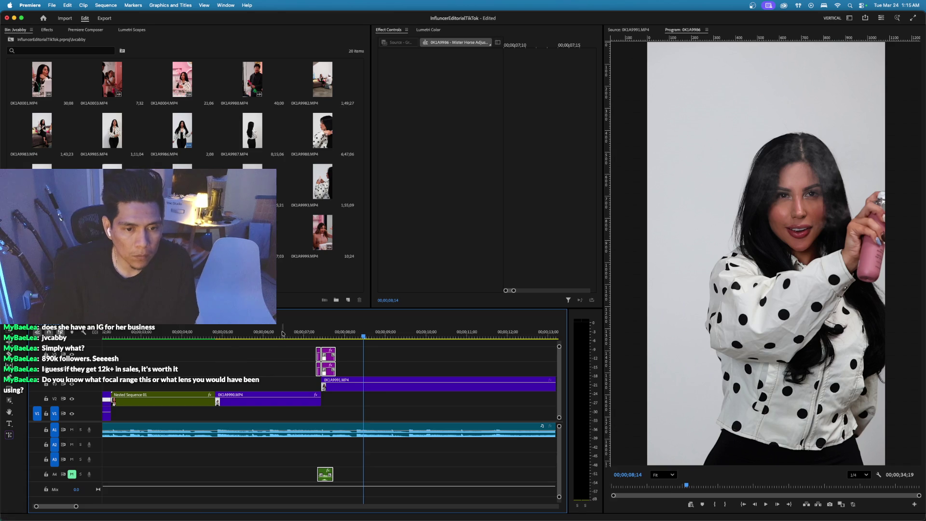
pyautogui.click(281, 334)
pyautogui.press('space')
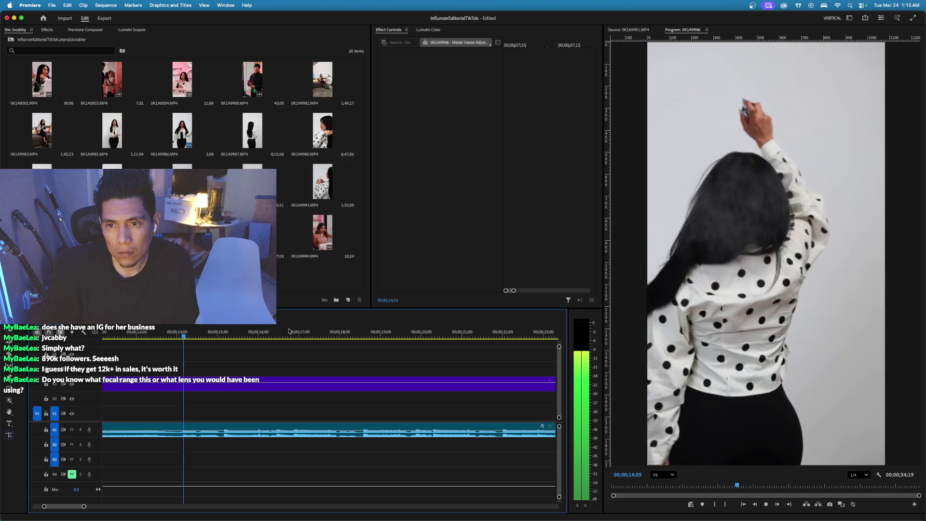
pyautogui.press('space')
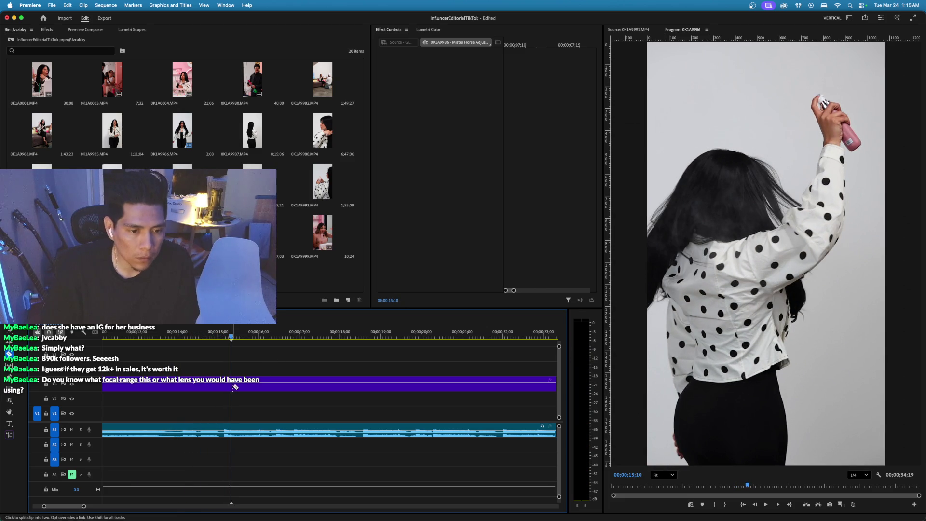
# Review playback from about 7 seconds to 11;20 and select the 0K1A9991 clip.
pyautogui.moveTo(238, 330)
pyautogui.mouseDown()
pyautogui.moveTo(420, 331)
pyautogui.moveTo(389, 331)
pyautogui.mouseUp()
pyautogui.press('-')
pyautogui.press('c')
pyautogui.press('-')
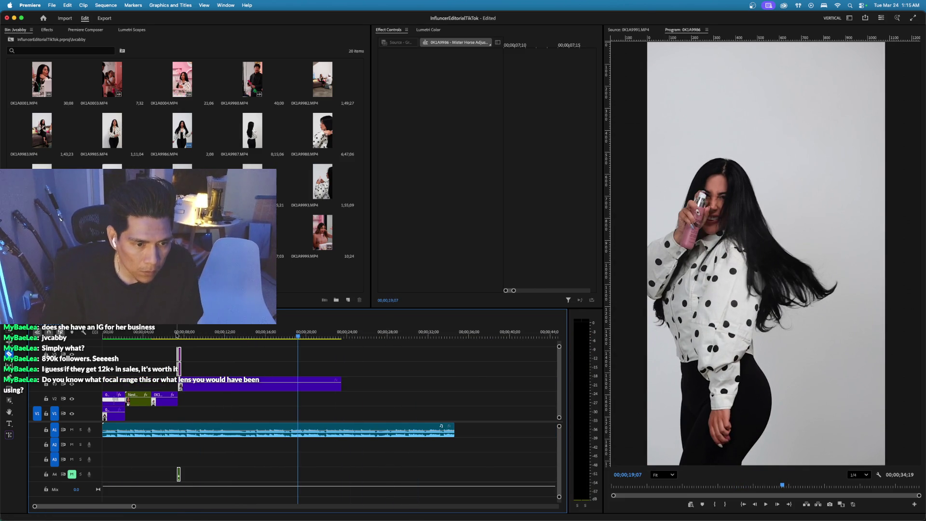
pyautogui.click(174, 333)
pyautogui.press('space')
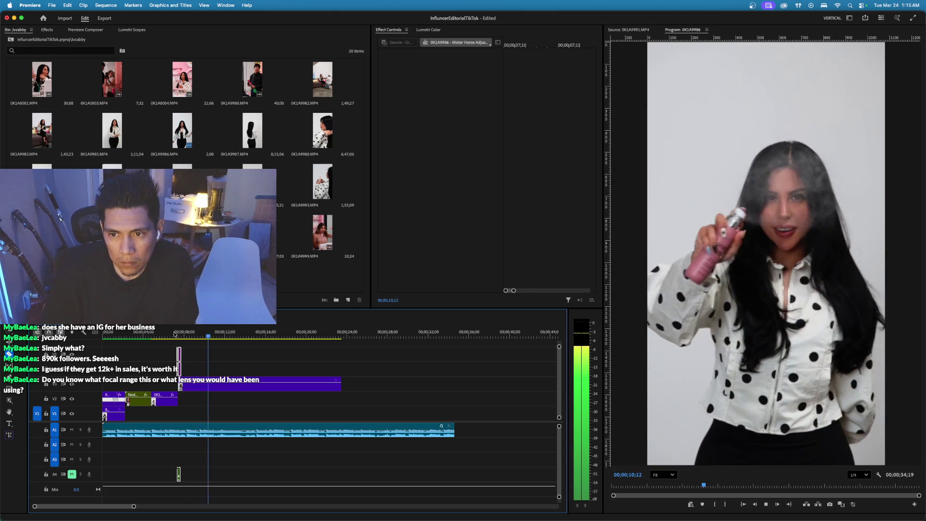
pyautogui.press('space')
pyautogui.press('=')
pyautogui.press('=')
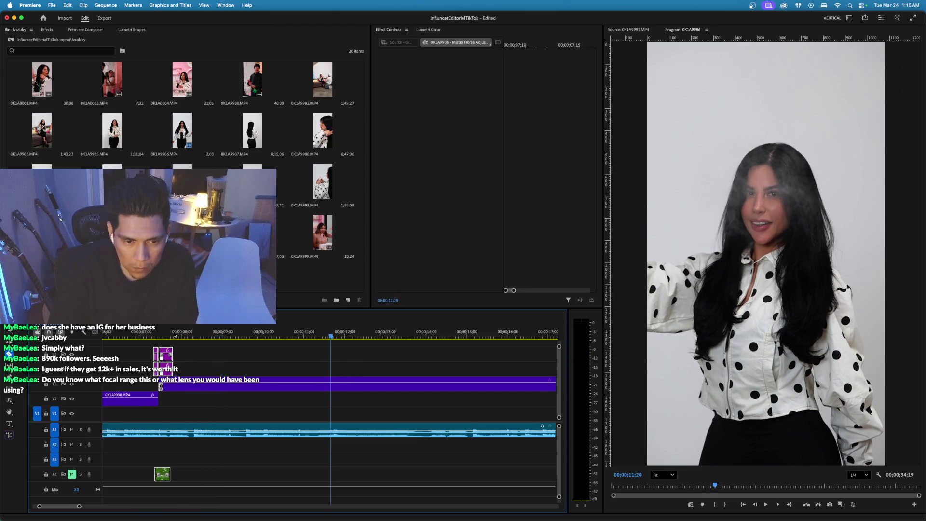
pyautogui.click(552, 383)
# Show the 0K1A9991 clip's Time Remapping speed line and raise its later section to about 495%.
pyautogui.rightClick(549, 381)
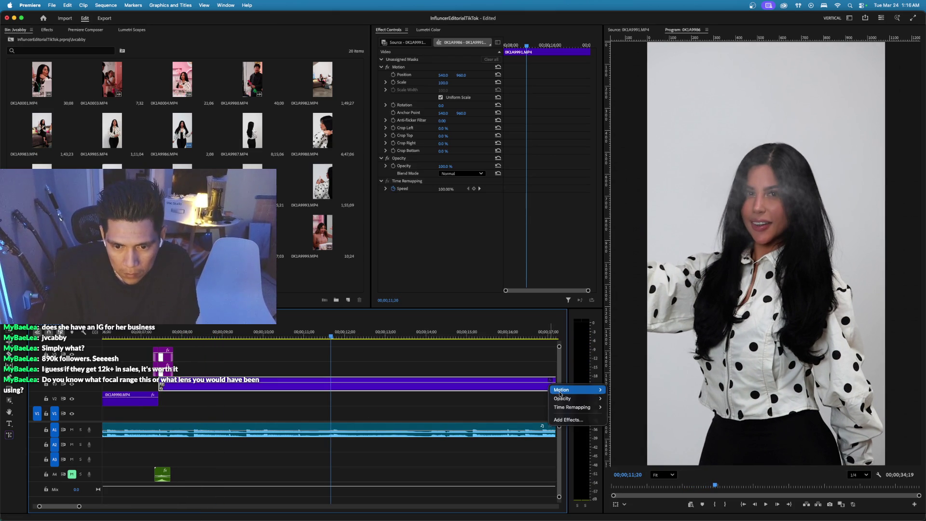
pyautogui.click(618, 409)
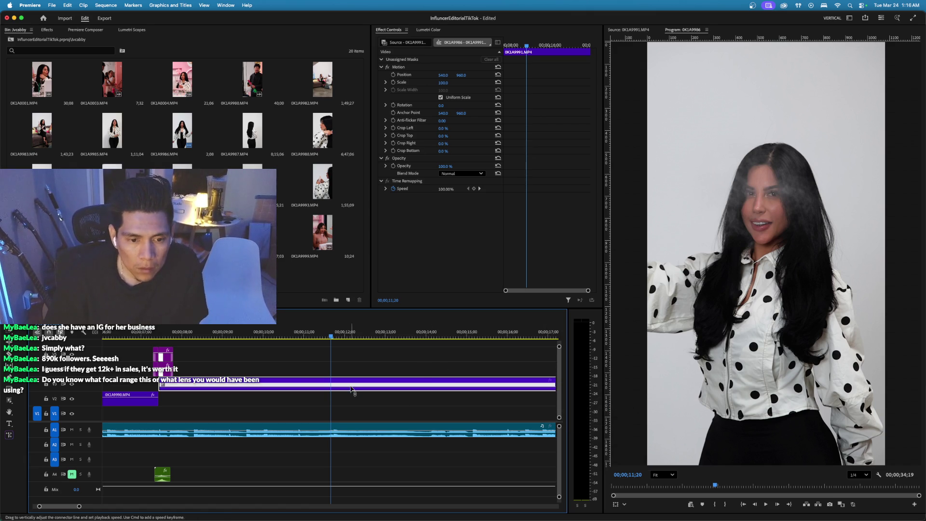
pyautogui.moveTo(321, 336)
pyautogui.mouseDown()
pyautogui.moveTo(309, 337)
pyautogui.moveTo(333, 336)
pyautogui.moveTo(321, 336)
pyautogui.mouseUp()
pyautogui.hscroll(2, 296, 333)
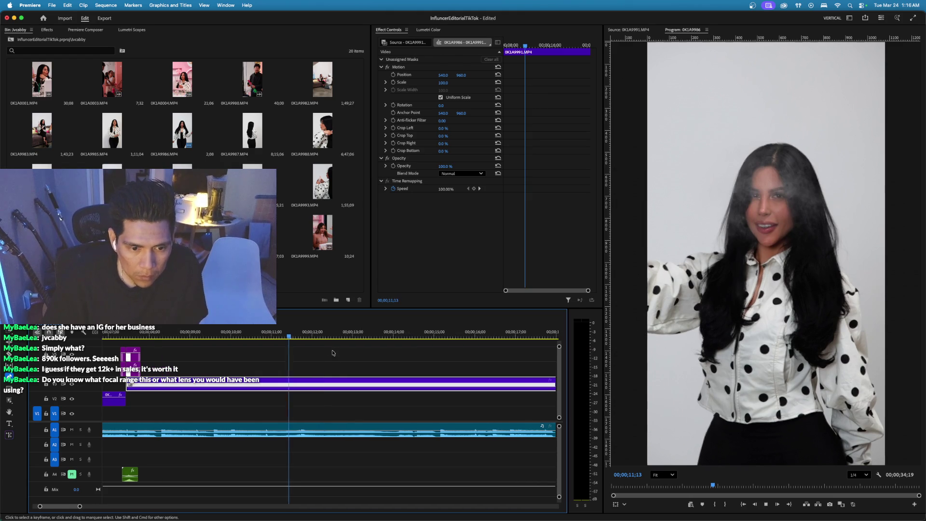
pyautogui.click(296, 336)
pyautogui.moveTo(307, 336)
pyautogui.mouseDown()
pyautogui.moveTo(475, 345)
pyautogui.moveTo(362, 346)
pyautogui.moveTo(439, 351)
pyautogui.moveTo(526, 337)
pyautogui.mouseUp()
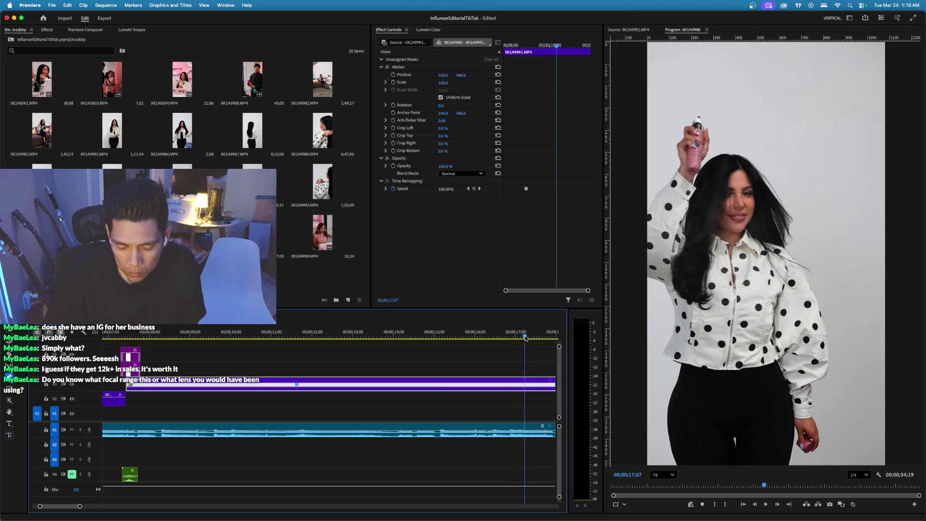
pyautogui.press('-')
pyautogui.moveTo(279, 336); pyautogui.dragTo(292, 338)
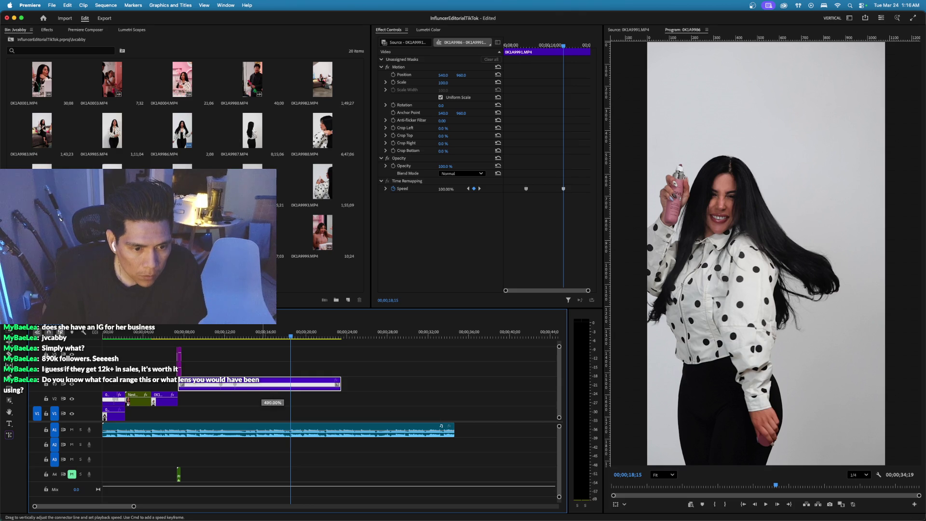
pyautogui.moveTo(270, 386); pyautogui.dragTo(270, 384)
pyautogui.press('=')
pyautogui.press('=')
pyautogui.press('=')
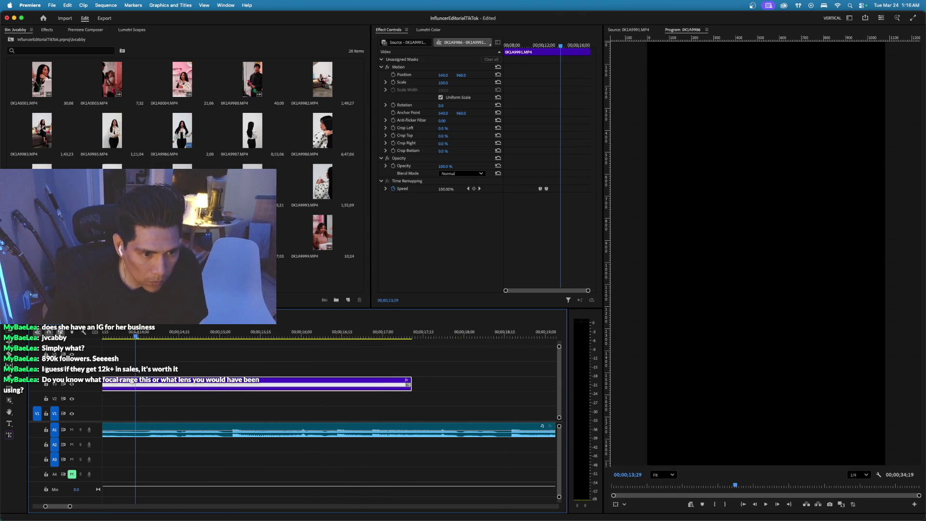
# Drag the speed keyframe apart into a gradual ramp around 12;08.
pyautogui.hscroll(-5, 142, 336)
pyautogui.click(205, 337)
pyautogui.press('=')
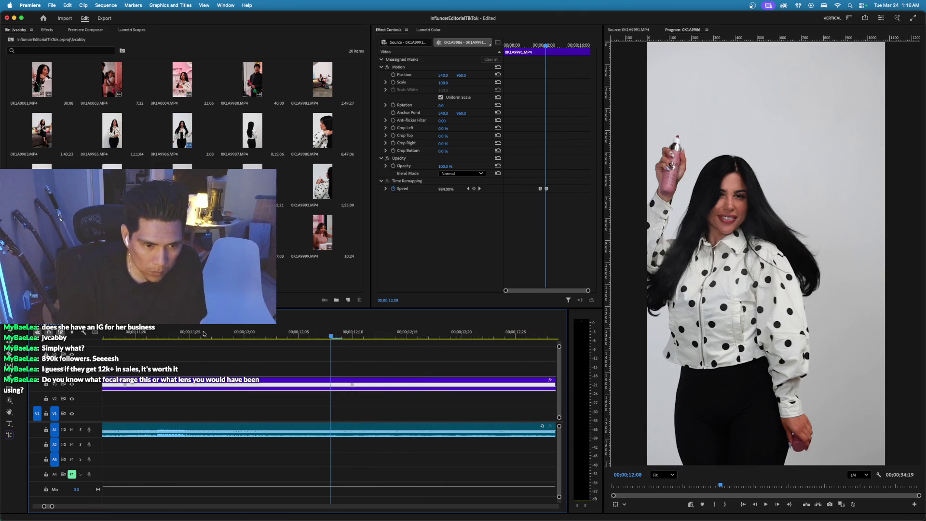
pyautogui.moveTo(352, 387); pyautogui.dragTo(324, 389)
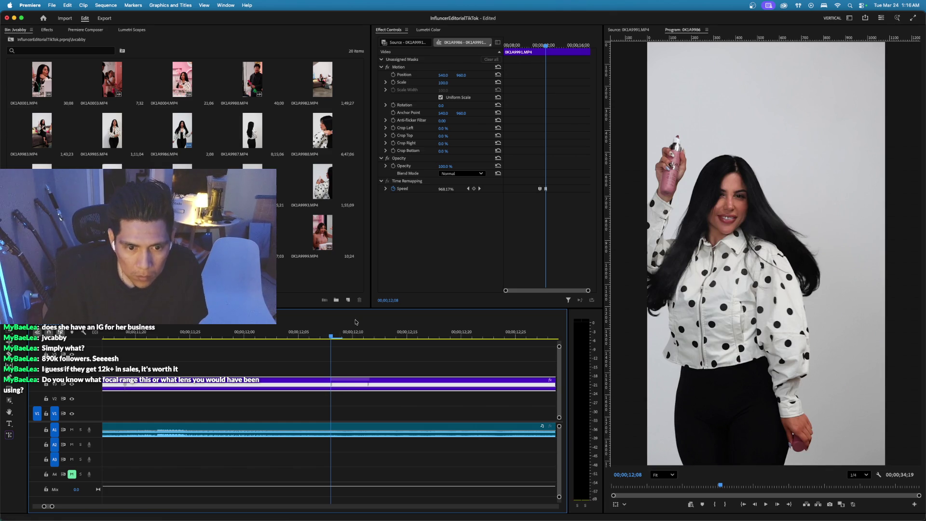
pyautogui.moveTo(342, 335)
pyautogui.mouseDown()
pyautogui.moveTo(368, 336)
pyautogui.moveTo(320, 336)
pyautogui.mouseUp()
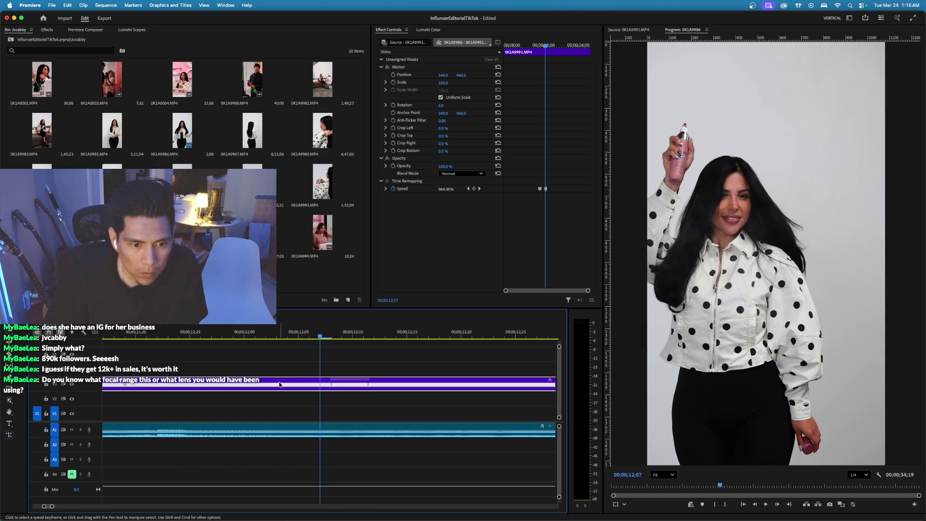
# Set the clip's Time Interpolation to Optical Flow and render previews.
pyautogui.press('super+r')
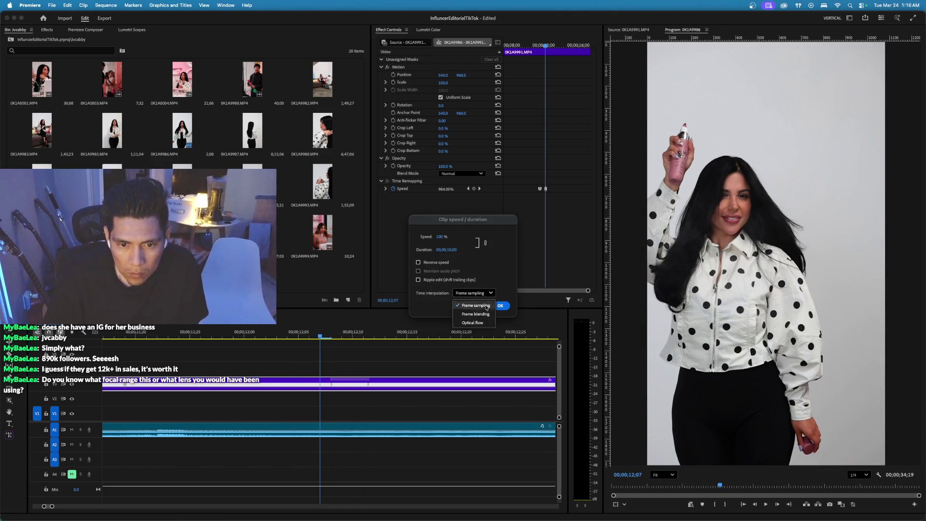
pyautogui.click(484, 324)
pyautogui.press('Return')
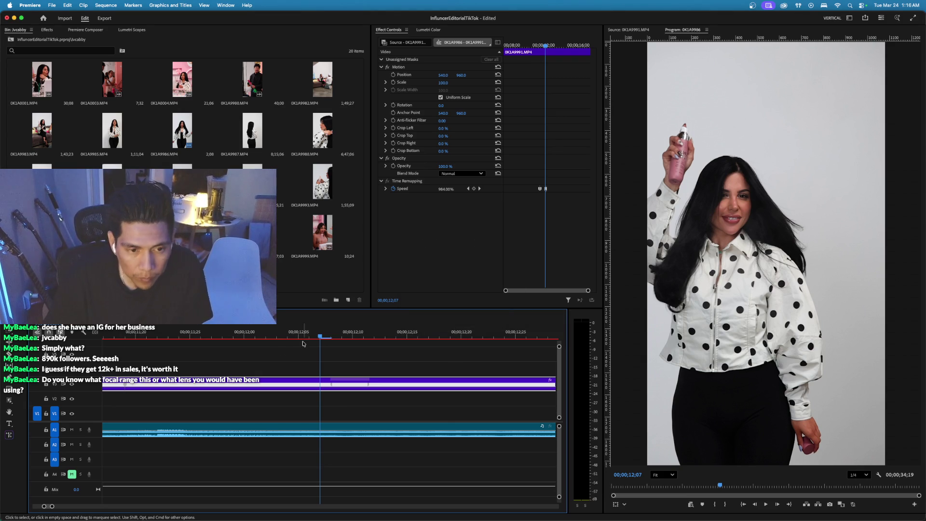
pyautogui.write('100')
pyautogui.press('Return')
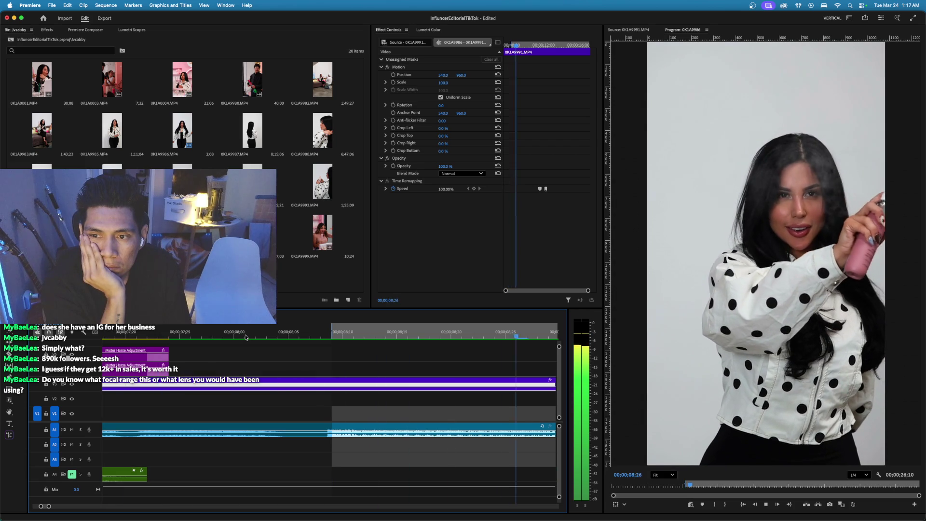
pyautogui.press('space')
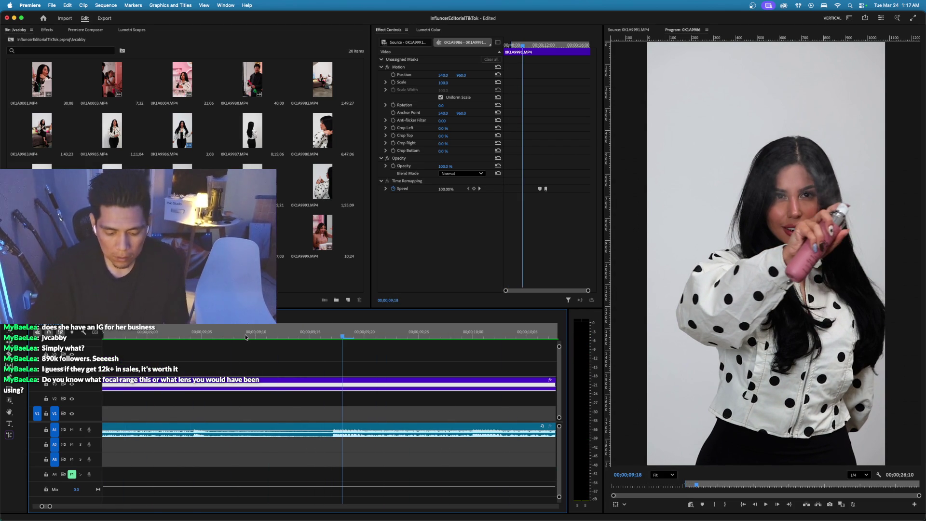
pyautogui.press('-')
pyautogui.press('-')
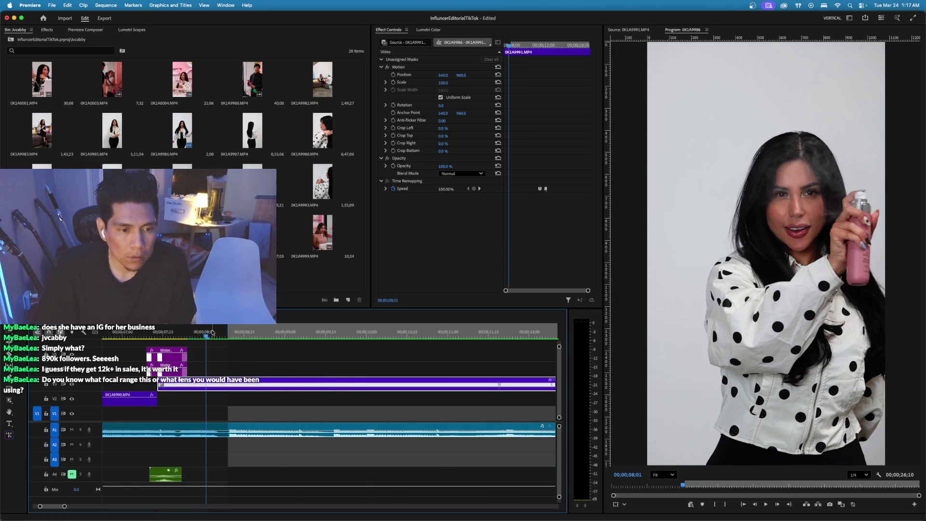
pyautogui.press('space')
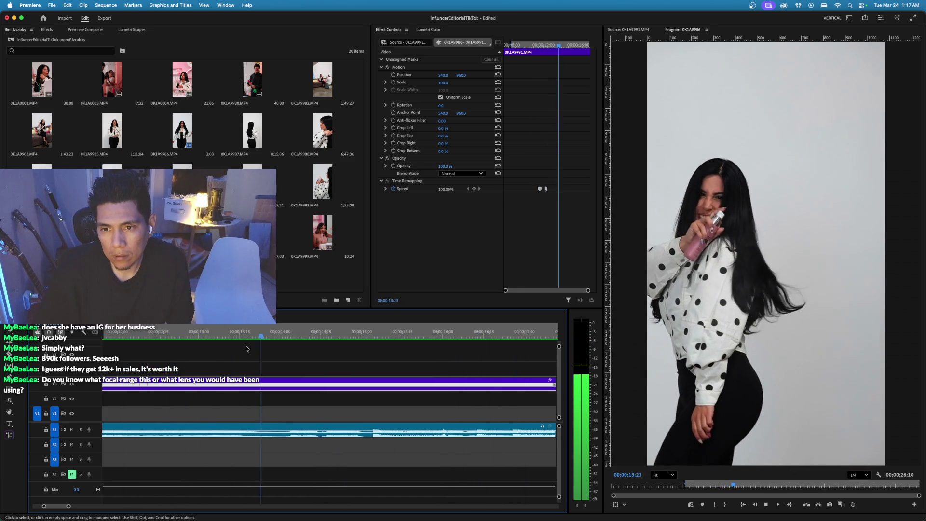
pyautogui.press('space')
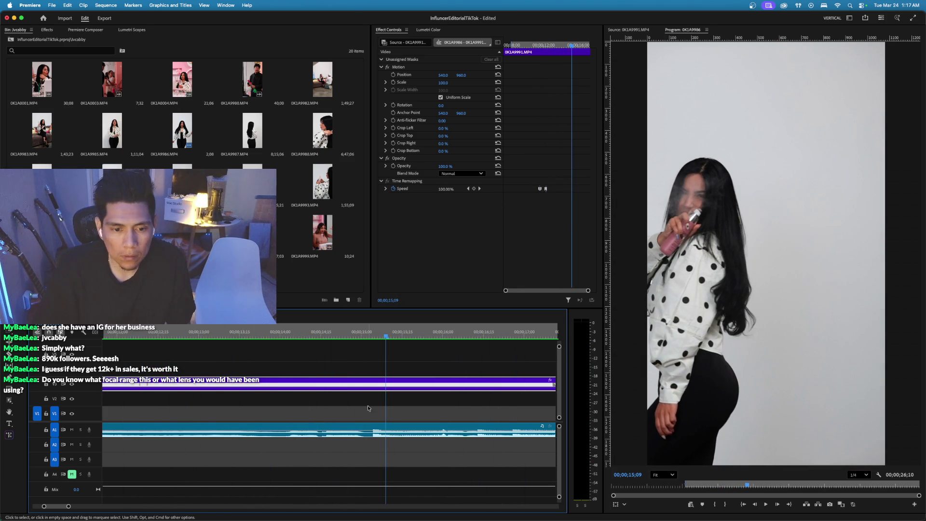
# Cut off and delete the 0K1A9991 clip's tail past 15;09, then review from 08;09.
pyautogui.click(394, 390)
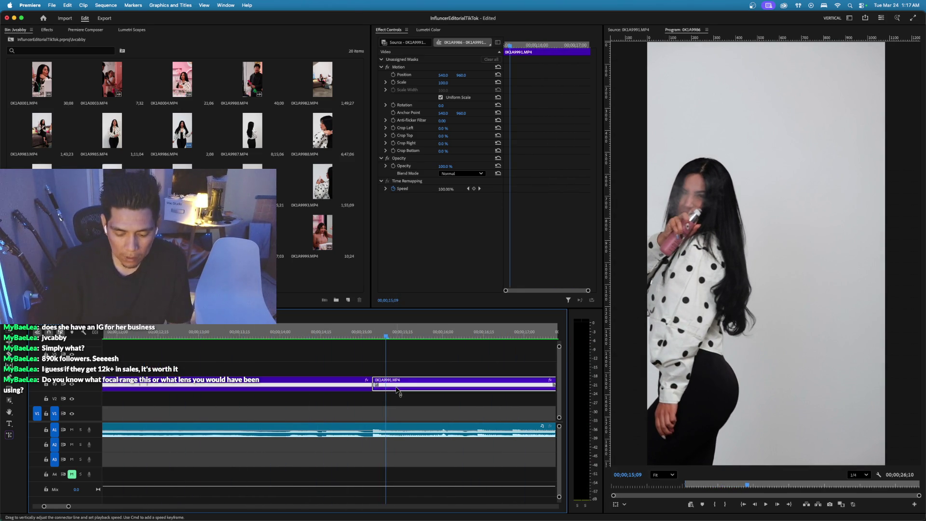
pyautogui.press('Delete')
pyautogui.click(278, 381)
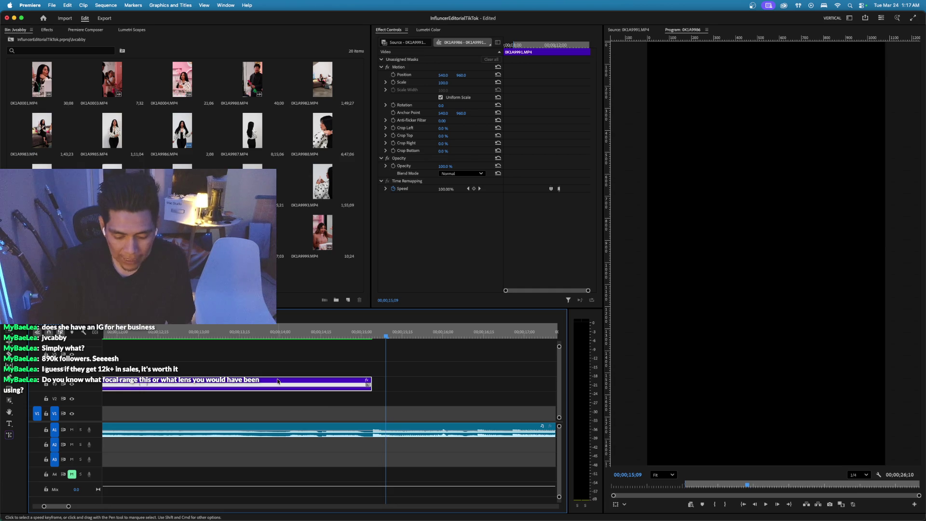
pyautogui.press('space')
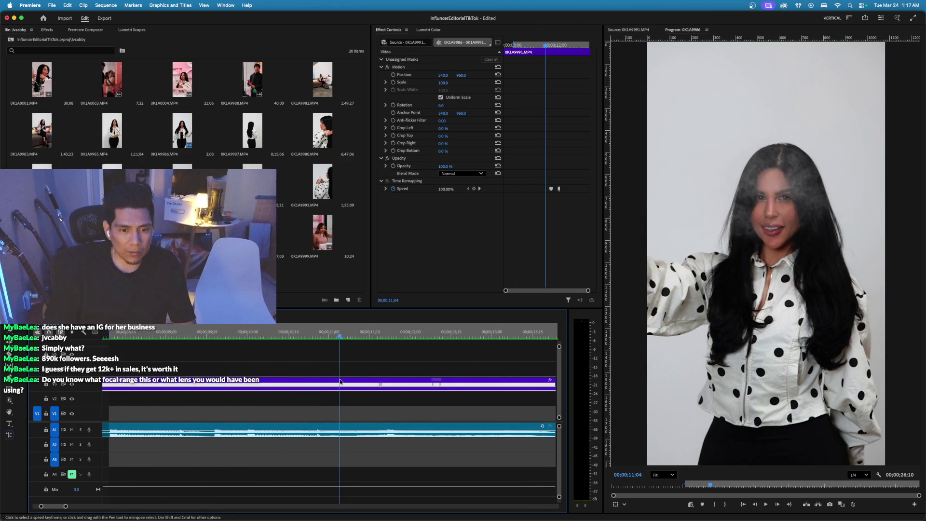
# Move the speed ramp earlier, extend the clip's end past 17 seconds, and render previews.
pyautogui.moveTo(381, 386)
pyautogui.mouseDown()
pyautogui.moveTo(330, 387)
pyautogui.moveTo(370, 386)
pyautogui.mouseUp()
pyautogui.press('space')
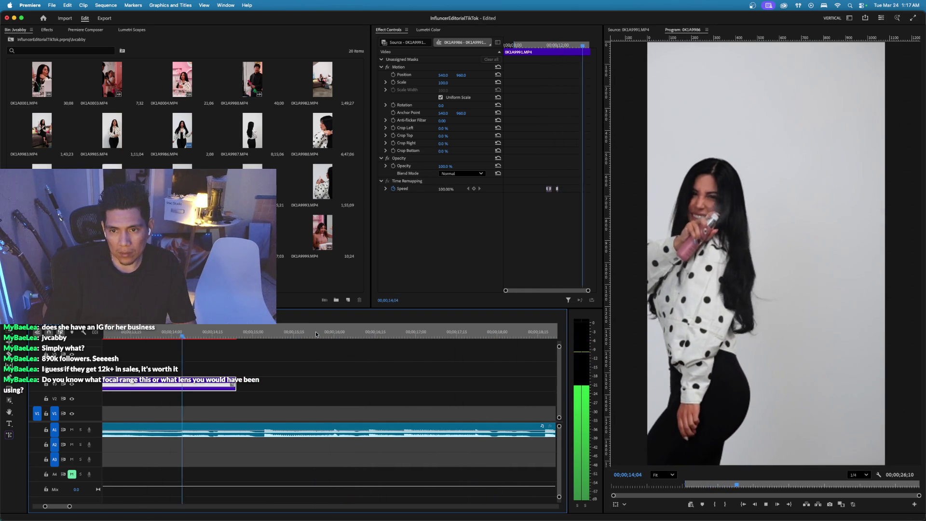
pyautogui.press('space')
pyautogui.moveTo(236, 386); pyautogui.dragTo(270, 389)
pyautogui.press('Return')
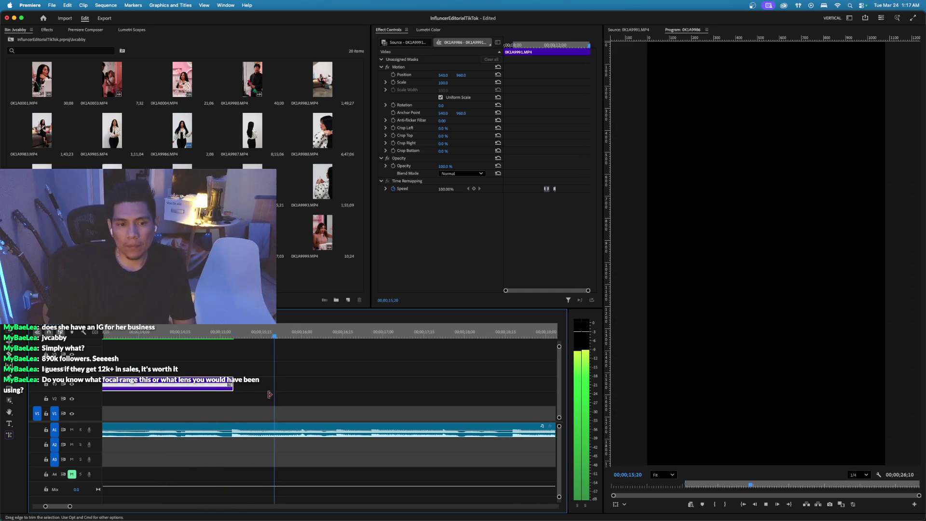
pyautogui.moveTo(269, 394)
pyautogui.mouseDown()
pyautogui.moveTo(555, 384)
pyautogui.moveTo(498, 384)
pyautogui.mouseUp()
# Lengthen the 0K1A9991 clip's end, then trim it back to 16;25.
pyautogui.click(298, 338)
pyautogui.press('space')
pyautogui.press('-')
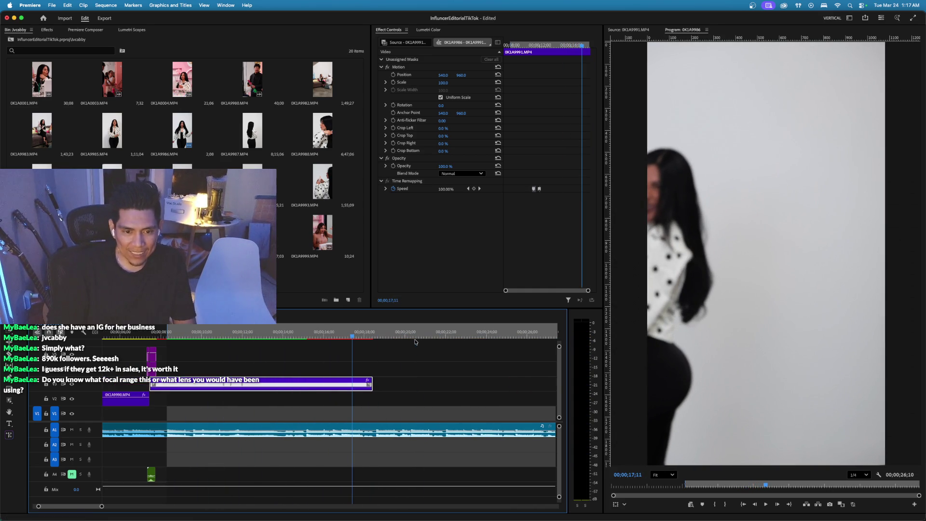
pyautogui.moveTo(379, 386); pyautogui.dragTo(524, 384)
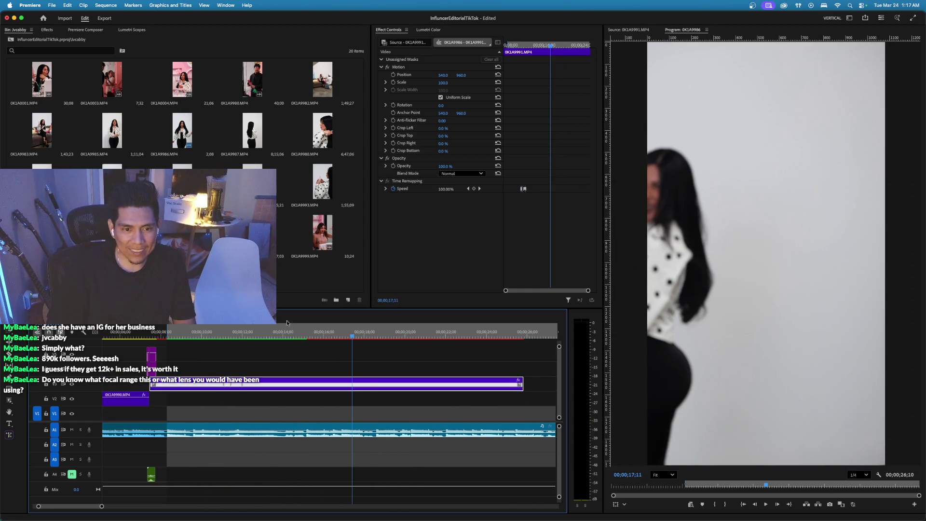
pyautogui.click(432, 337)
pyautogui.moveTo(433, 337); pyautogui.dragTo(343, 349)
pyautogui.moveTo(519, 383); pyautogui.dragTo(343, 383)
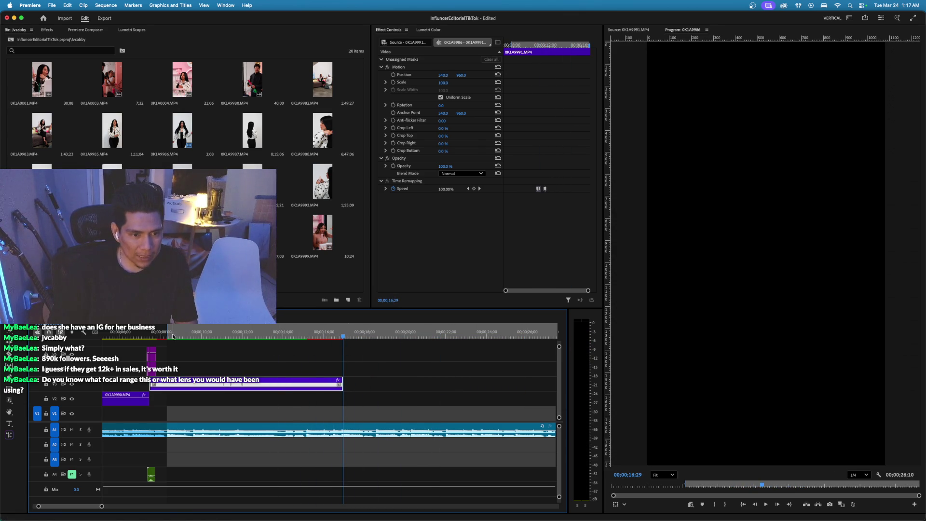
# Play the edit from the start, trim the 0K1A9991 clip to end at 15;04, and load 0K1A9989.
pyautogui.press('Home')
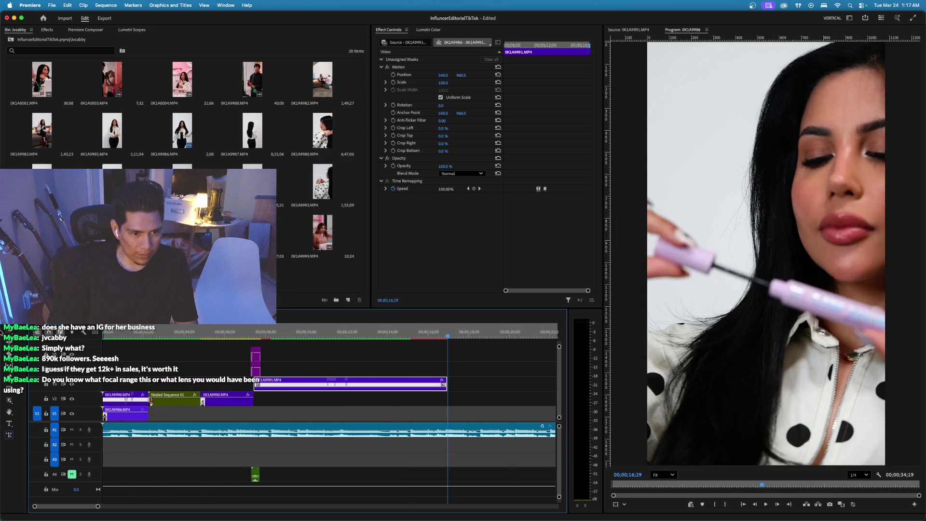
pyautogui.press('space')
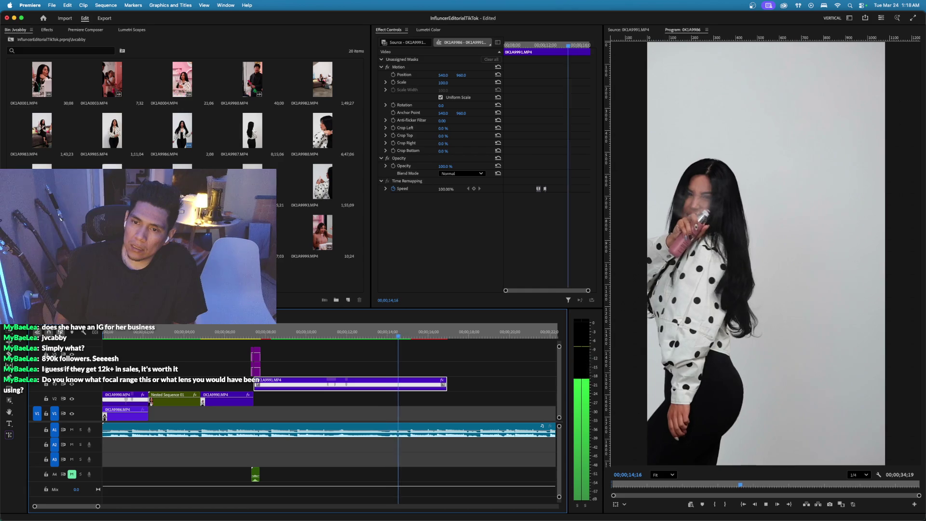
pyautogui.press('space')
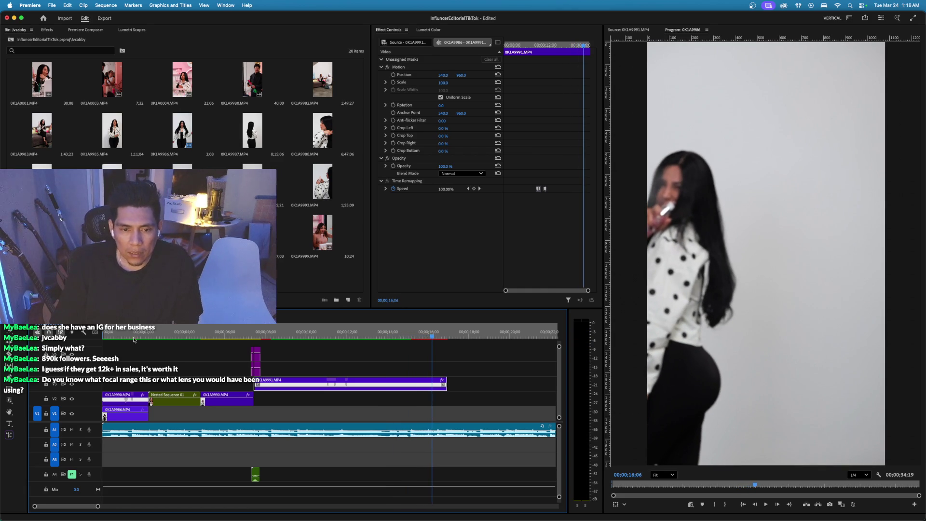
pyautogui.click(410, 338)
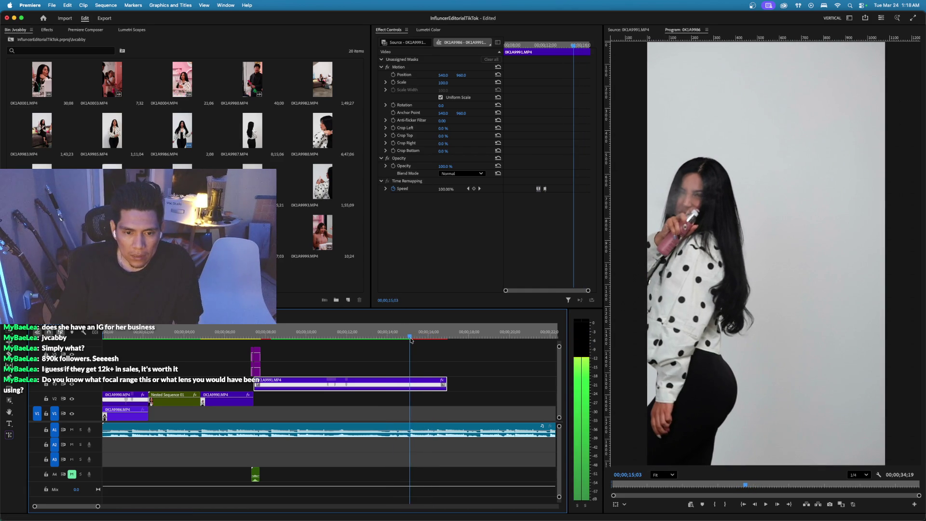
pyautogui.press('Right')
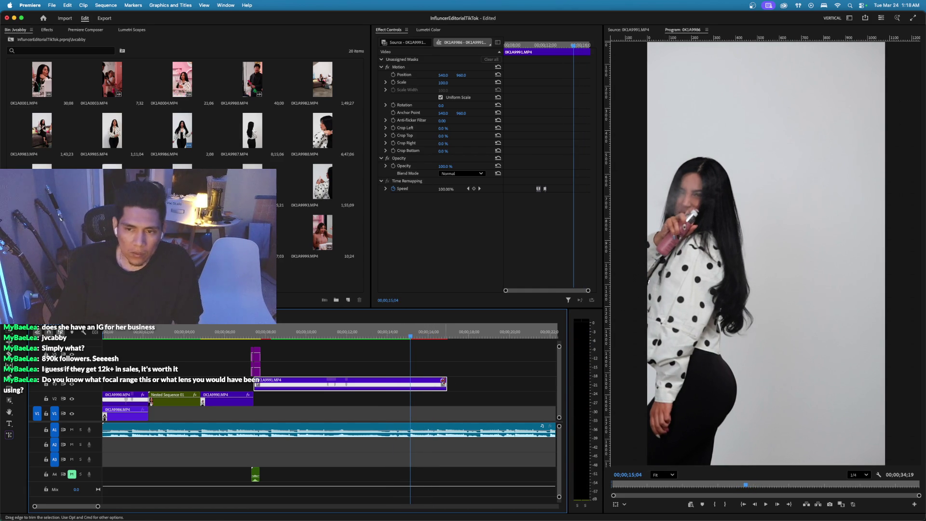
pyautogui.moveTo(443, 382); pyautogui.dragTo(410, 382)
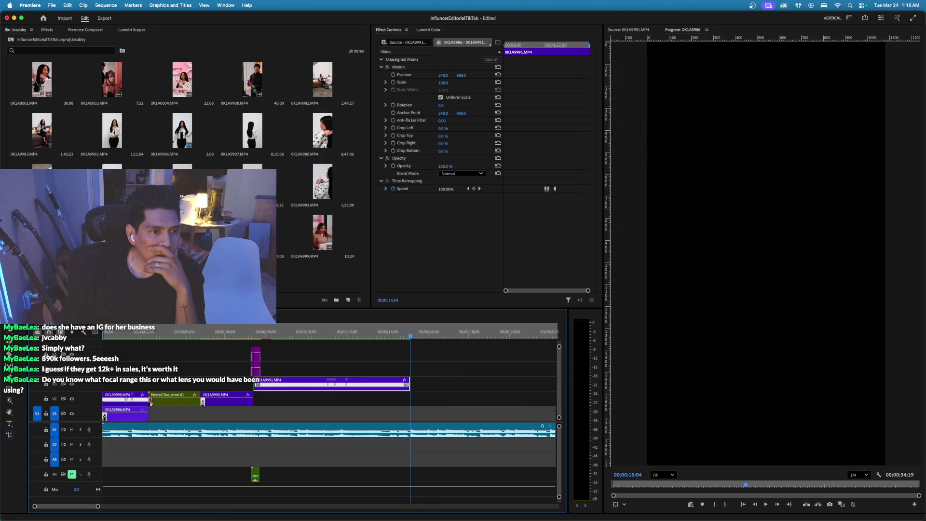
pyautogui.doubleClick(42, 184)
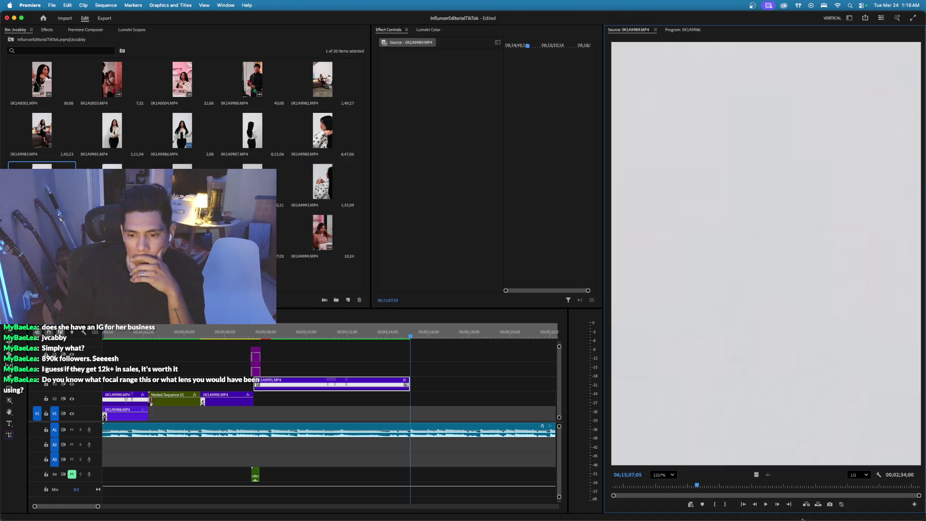
# Fit the 0K1A9989 source preview and locate the full-body hair-spray shot at 06;14;43;00.
pyautogui.moveTo(654, 490); pyautogui.dragTo(813, 491)
pyautogui.click(662, 475)
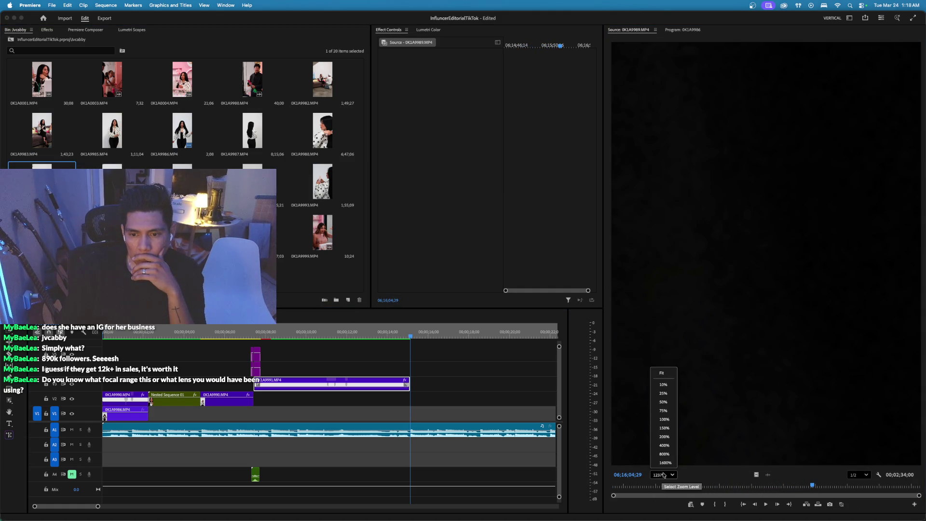
pyautogui.click(665, 374)
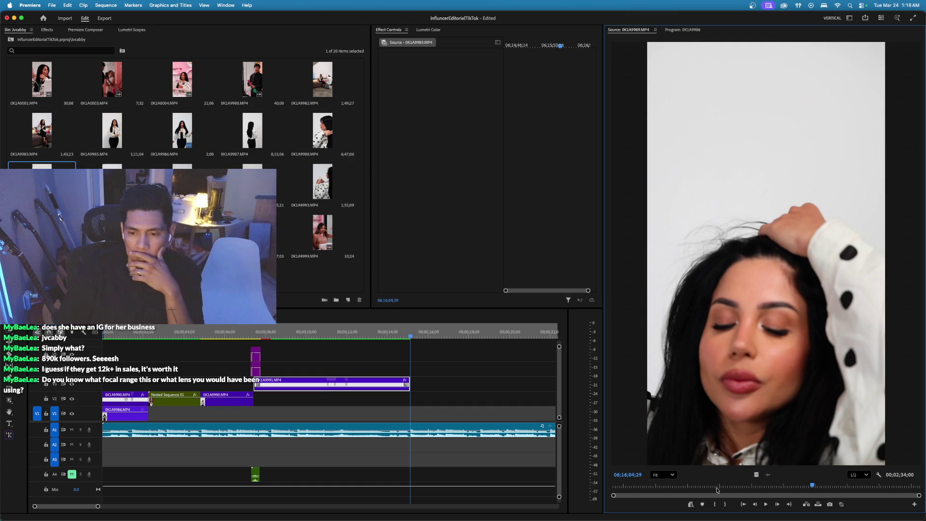
pyautogui.click(669, 486)
pyautogui.moveTo(671, 488); pyautogui.dragTo(650, 490)
# Mark the out point at 06;14;49;16 and place the hair-spray shot on the upper video track.
pyautogui.press('space')
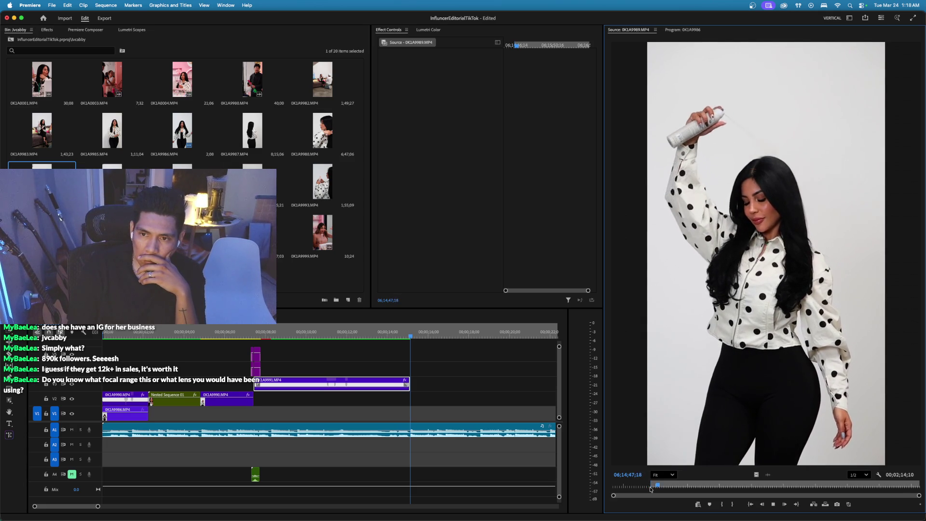
pyautogui.press('o')
pyautogui.press('space')
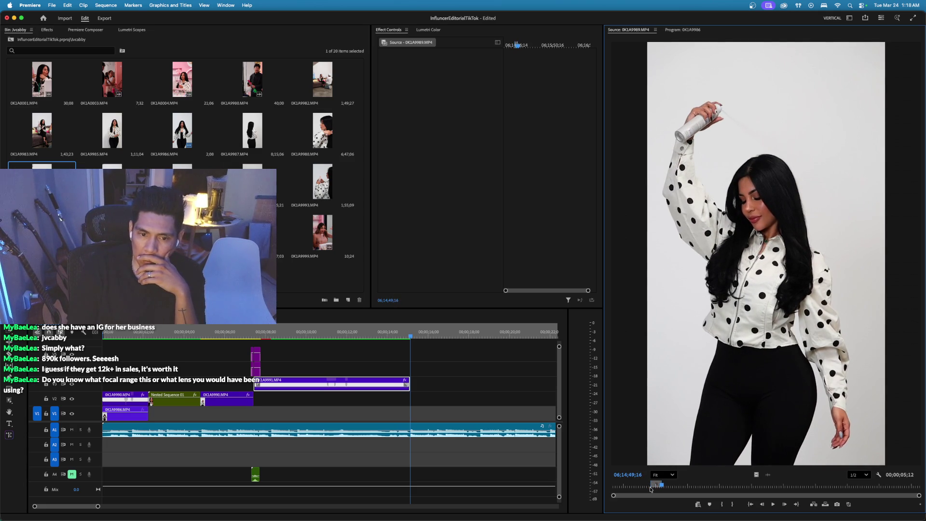
pyautogui.moveTo(701, 459); pyautogui.dragTo(412, 371)
pyautogui.press('space')
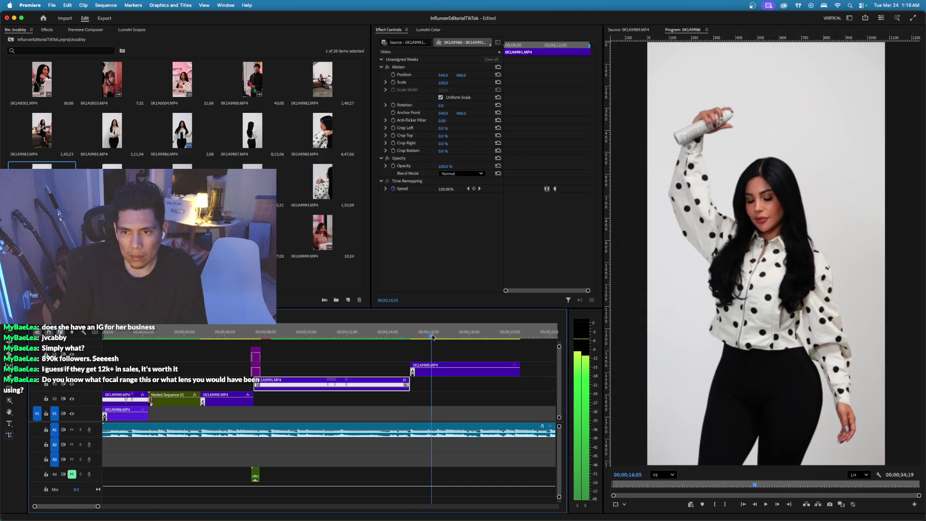
# Slide the 0K1A9989 clip 2;09 earlier and review the edit from 08;06.
pyautogui.moveTo(440, 338); pyautogui.dragTo(462, 341)
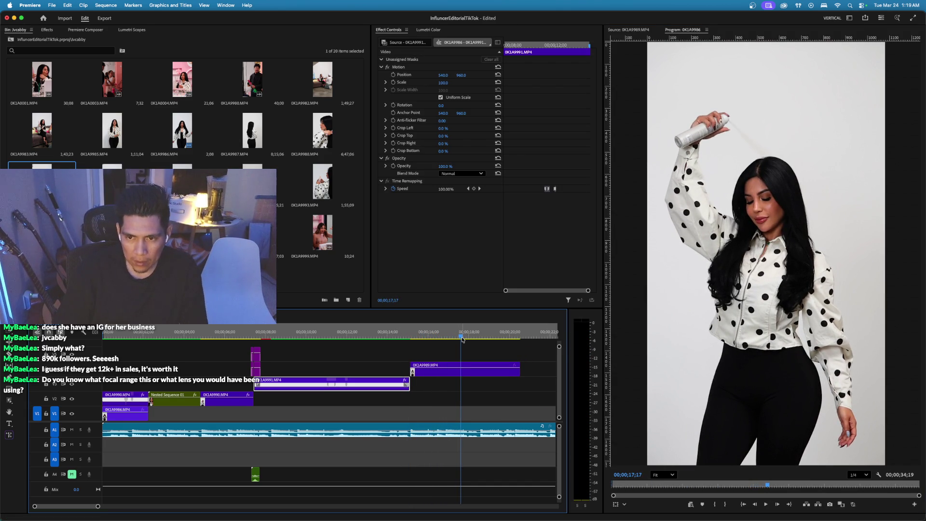
pyautogui.press('Left')
pyautogui.press('Left')
pyautogui.press('Left')
pyautogui.moveTo(412, 371); pyautogui.dragTo(434, 379)
pyautogui.click(269, 332)
pyautogui.press('space')
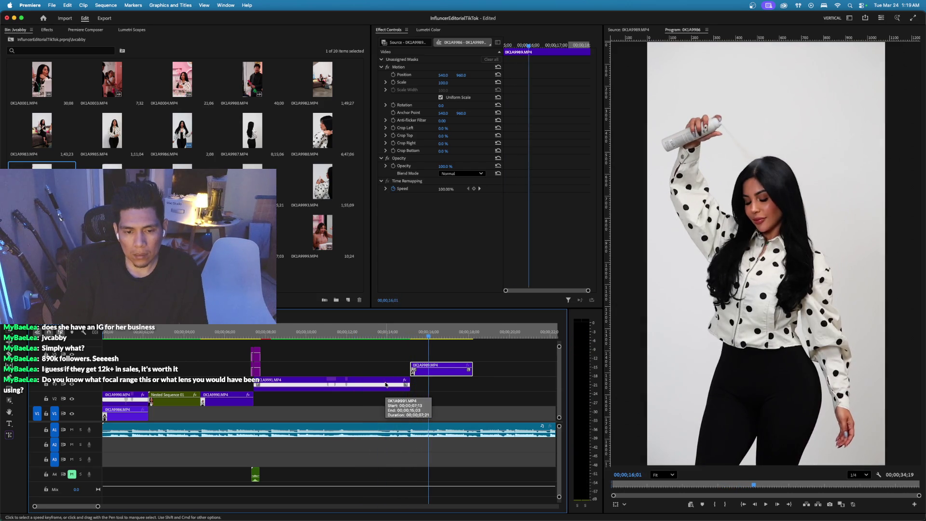
# Nest the 0K1A9991 clip as 'Nested Sequence 02' and select the nested clip.
pyautogui.click(386, 384)
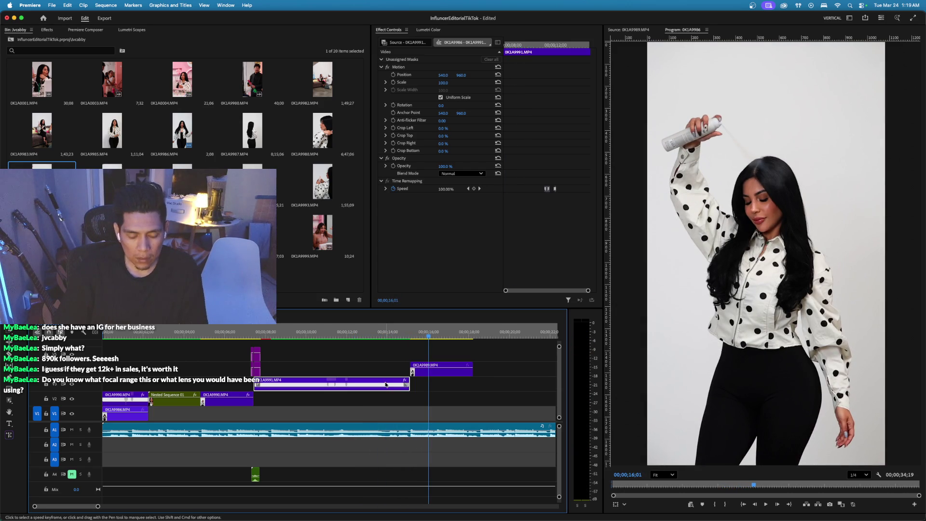
pyautogui.press('super+n')
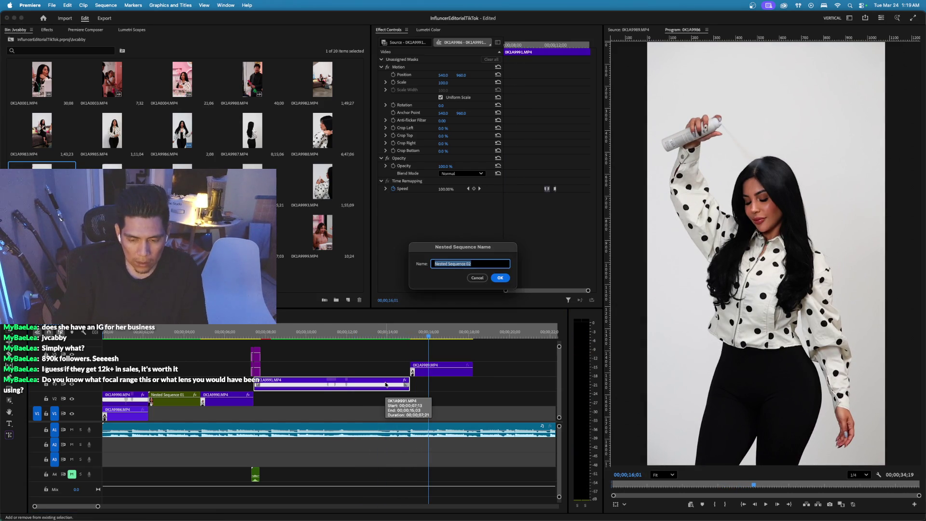
pyautogui.press('Return')
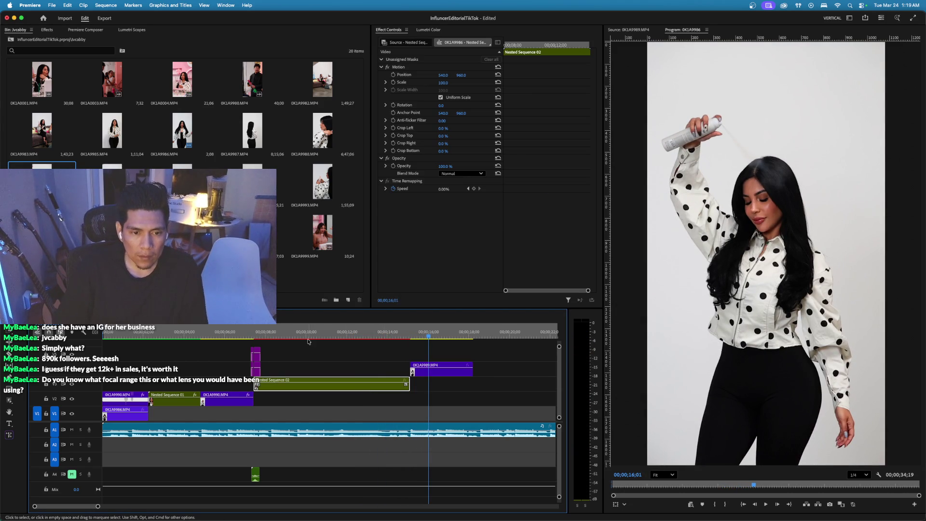
pyautogui.moveTo(309, 342); pyautogui.dragTo(319, 341)
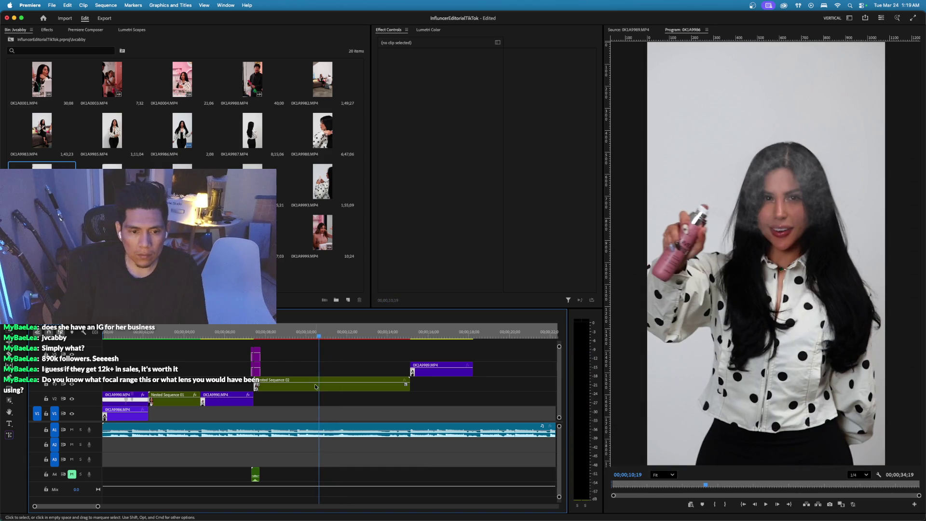
pyautogui.click(316, 386)
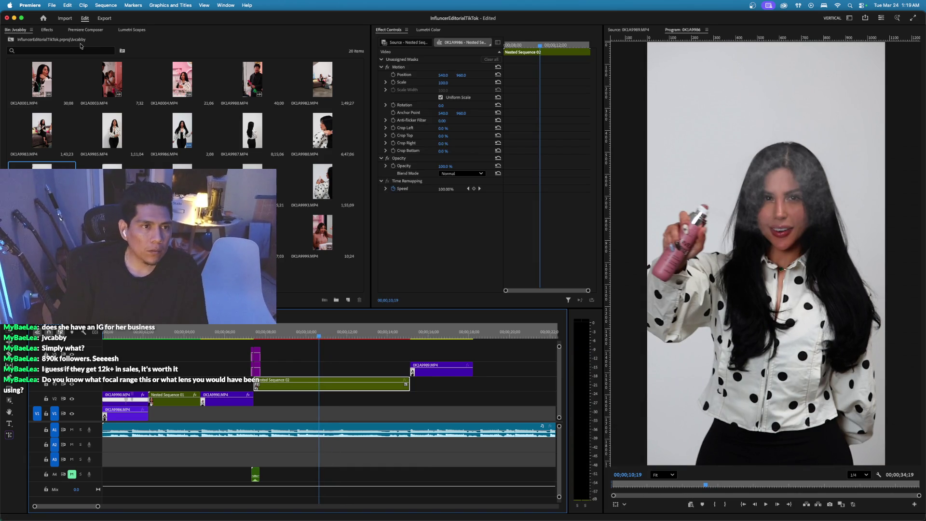
pyautogui.click(53, 30)
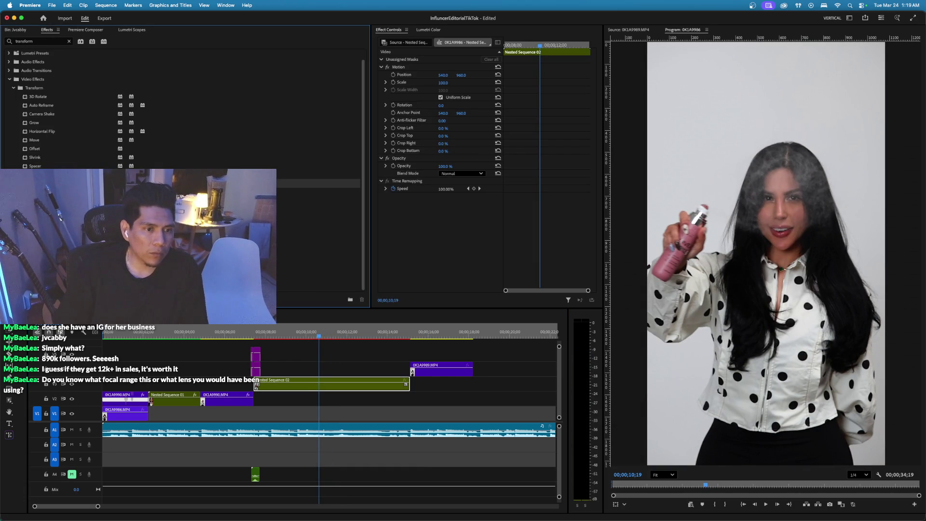
# Apply Transform to Nested Sequence 02, start a Scale keyframe, and delete the stray Position keyframe.
pyautogui.moveTo(323, 396); pyautogui.dragTo(323, 389)
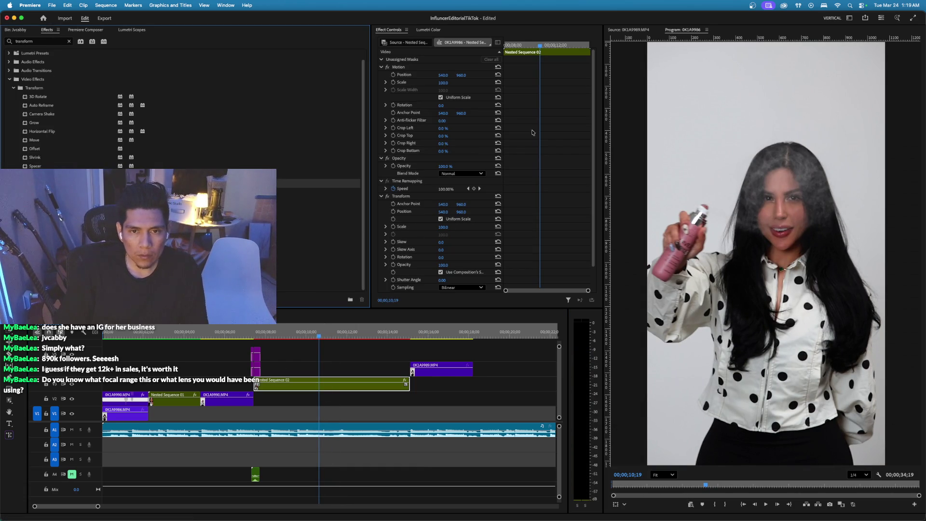
pyautogui.moveTo(528, 47); pyautogui.dragTo(357, 72)
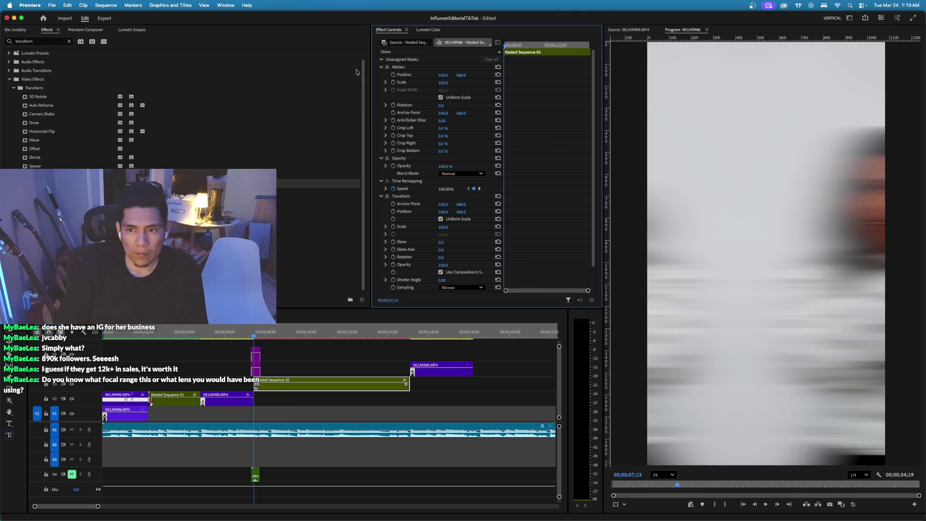
pyautogui.press('space')
pyautogui.click(394, 225)
pyautogui.click(393, 203)
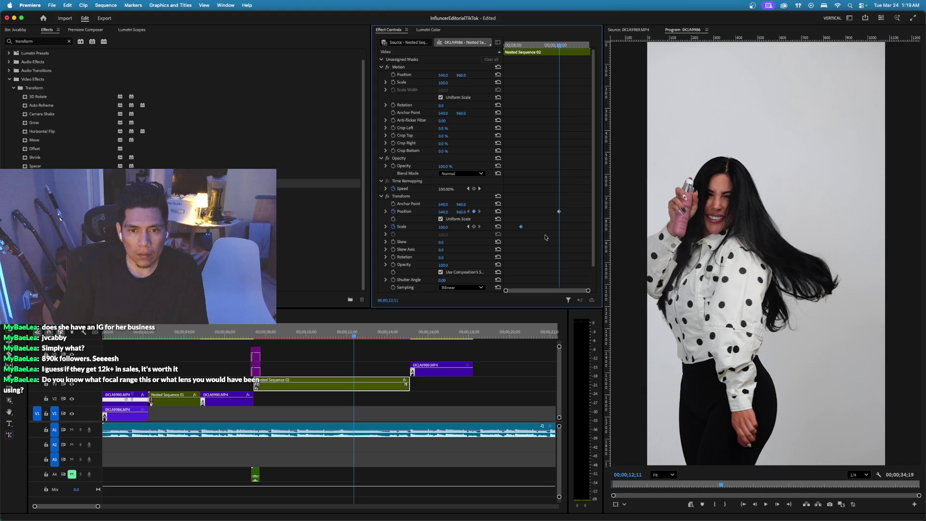
pyautogui.press('Delete')
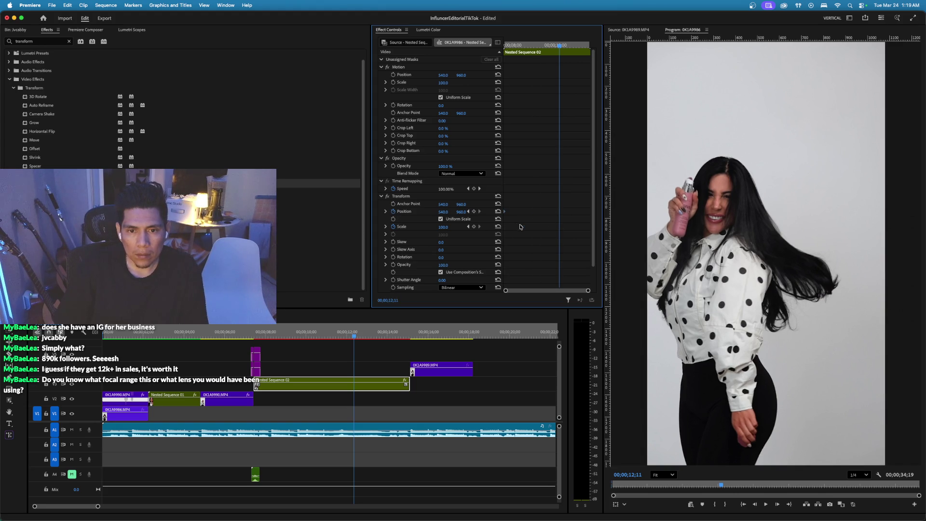
# Add Position and Scale keyframes at 11;13, then step ahead to 11;23.
pyautogui.moveTo(528, 46); pyautogui.dragTo(549, 57)
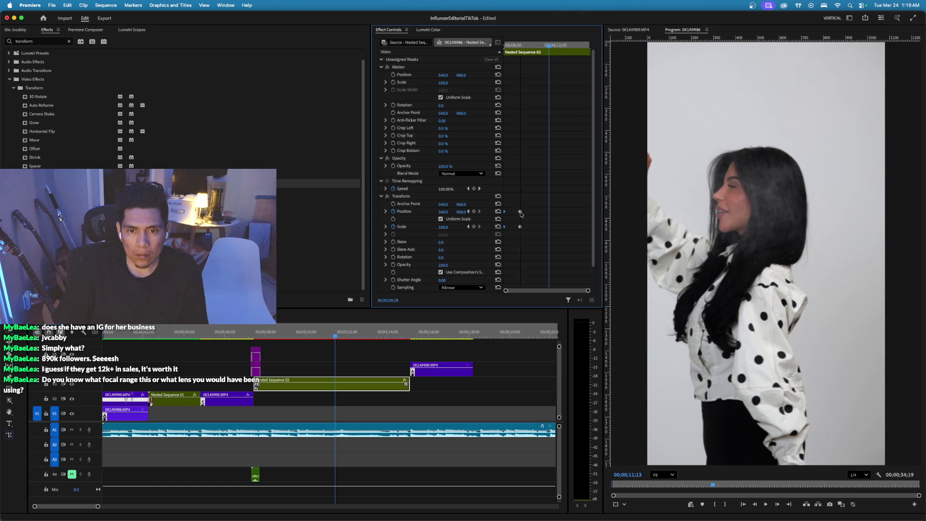
pyautogui.click(549, 213)
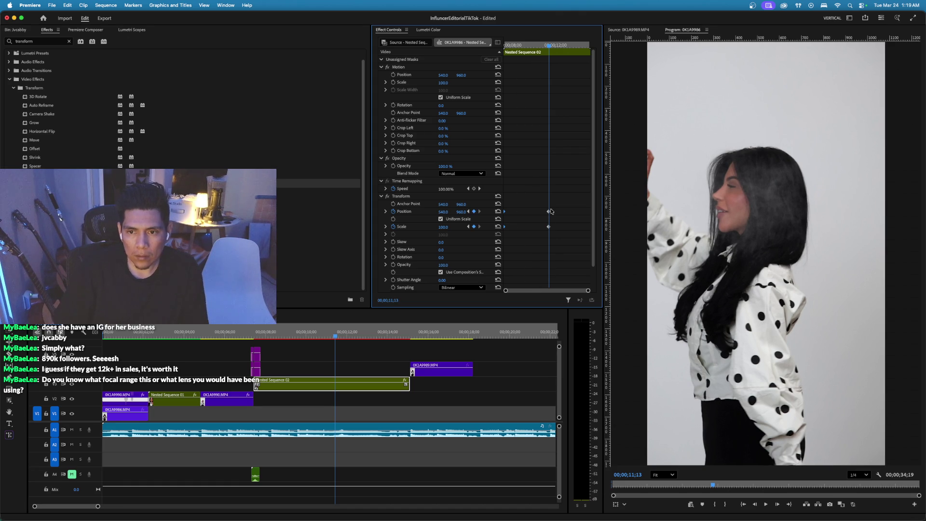
pyautogui.hotkey('shift', 'Right')
pyautogui.hotkey('shift', 'Right')
pyautogui.hotkey('shift', 'Right')
pyautogui.hotkey('shift', 'Right')
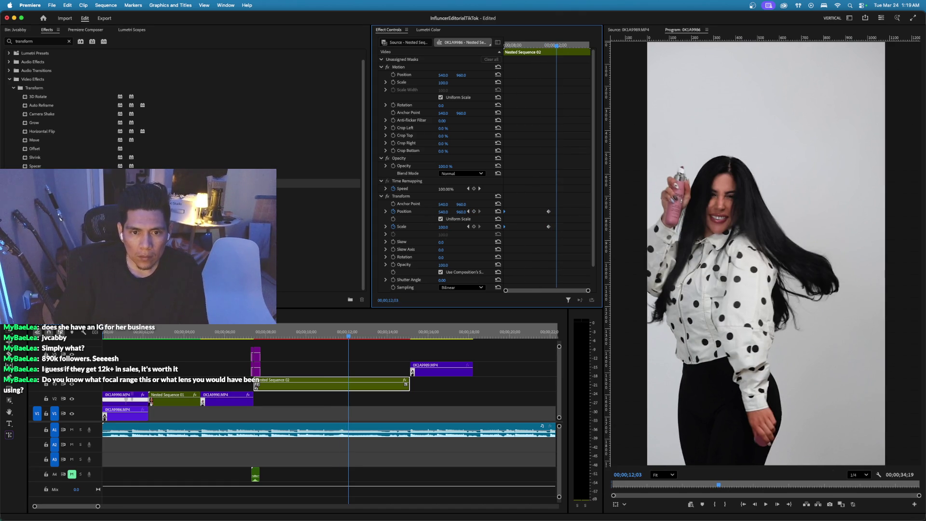
# Zoom Nested Sequence 02 to Scale 152 at Position X 684 and set Shutter Angle 200.
pyautogui.moveTo(446, 228); pyautogui.dragTo(461, 228)
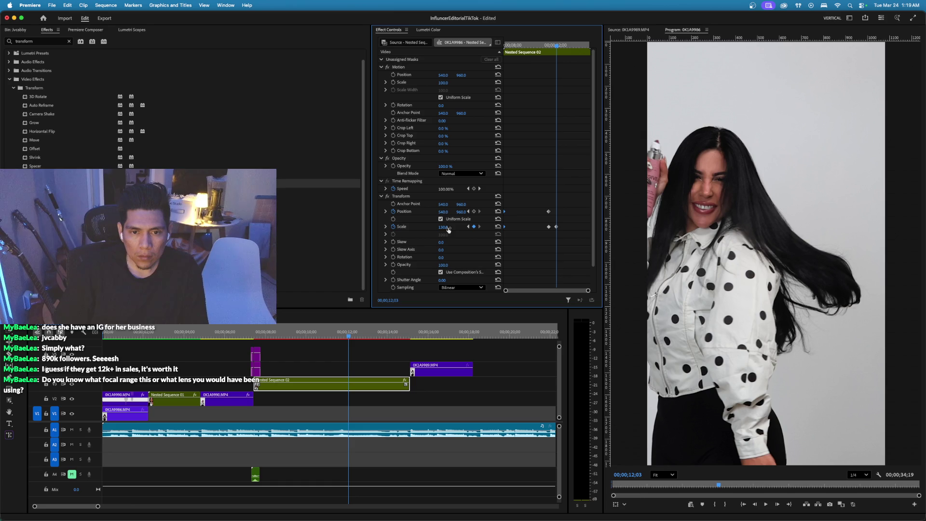
pyautogui.moveTo(443, 211); pyautogui.dragTo(512, 211)
pyautogui.moveTo(443, 228)
pyautogui.mouseDown()
pyautogui.moveTo(430, 204)
pyautogui.moveTo(404, 204)
pyautogui.mouseUp()
pyautogui.press('space')
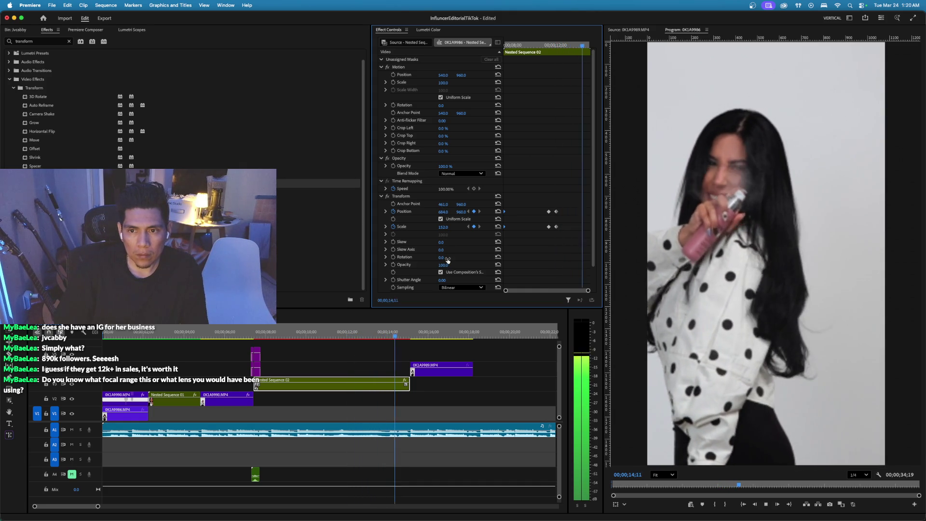
pyautogui.press('space')
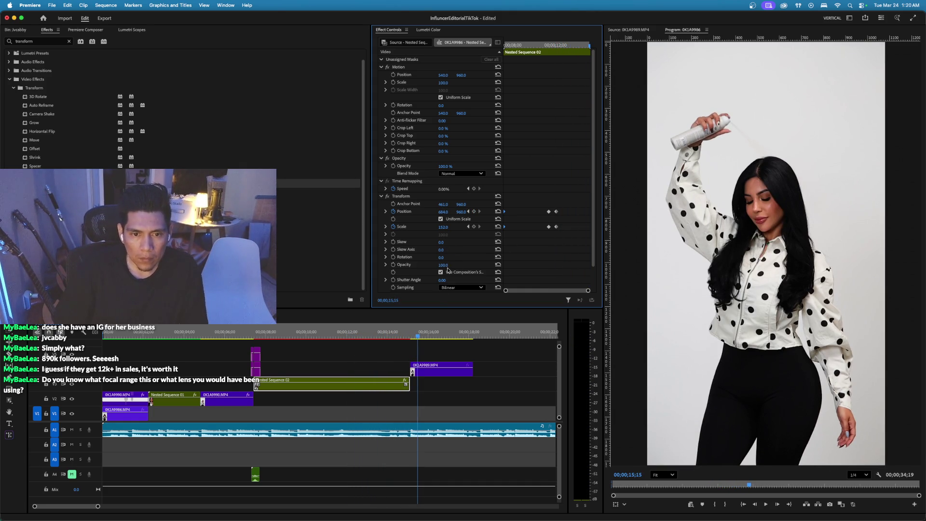
pyautogui.click(446, 282)
pyautogui.write('2')
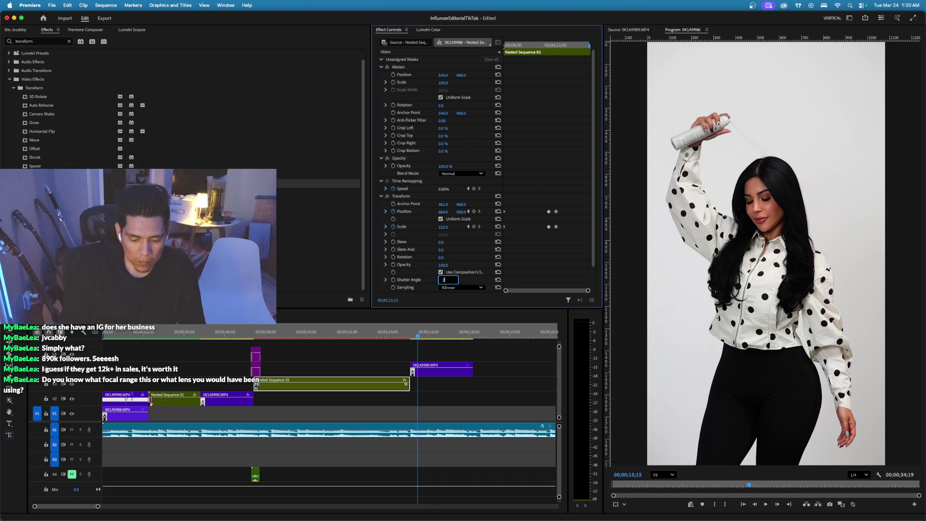
pyautogui.press('Return')
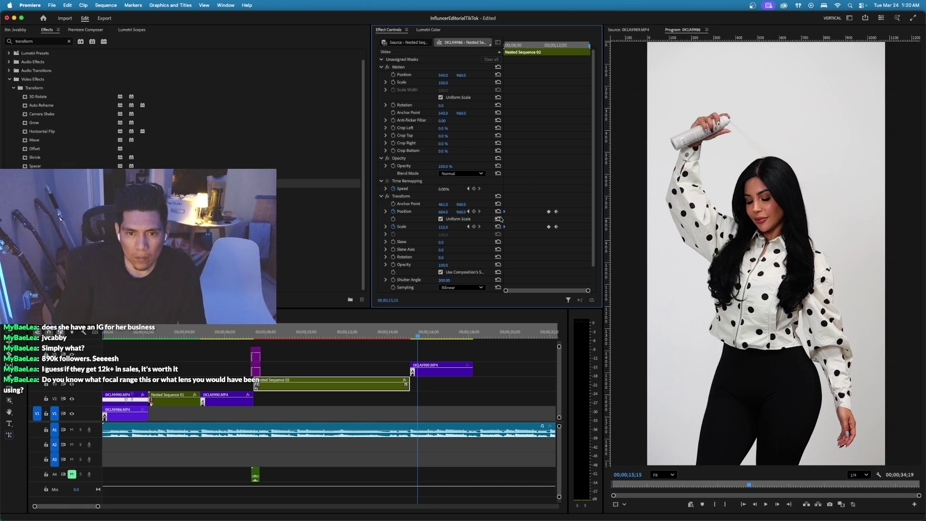
# Apply Ease Out and Ease In temporal interpolation to the keyframes, then preview from 7;00.
pyautogui.rightClick(505, 215)
pyautogui.moveTo(535, 284)
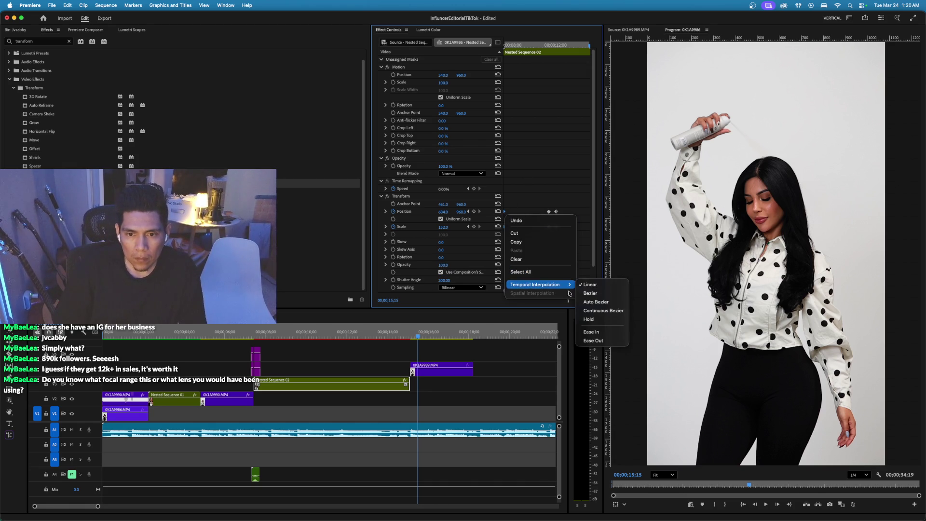
pyautogui.click(601, 329)
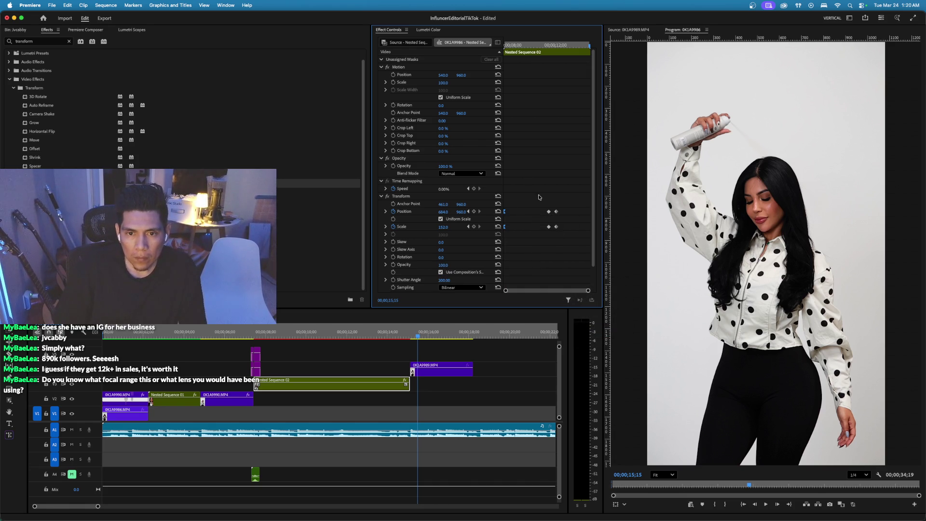
pyautogui.rightClick(558, 228)
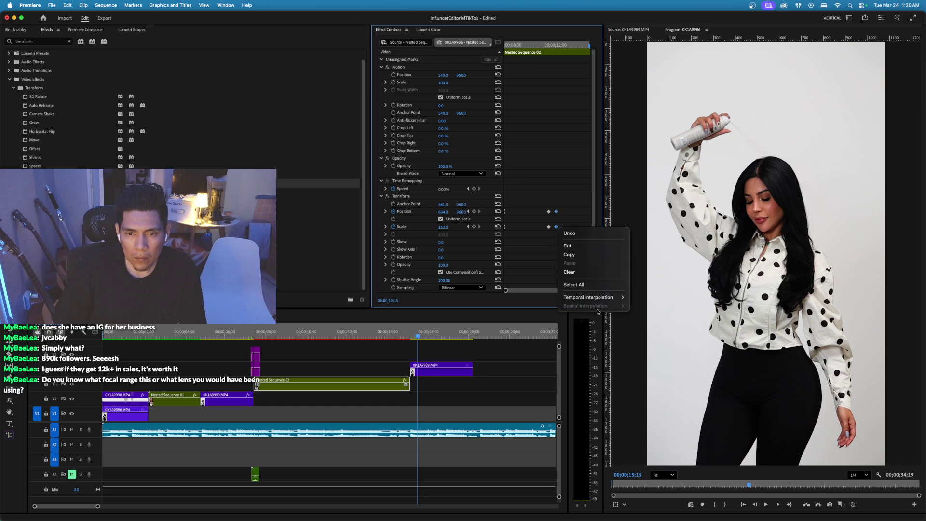
pyautogui.moveTo(623, 300)
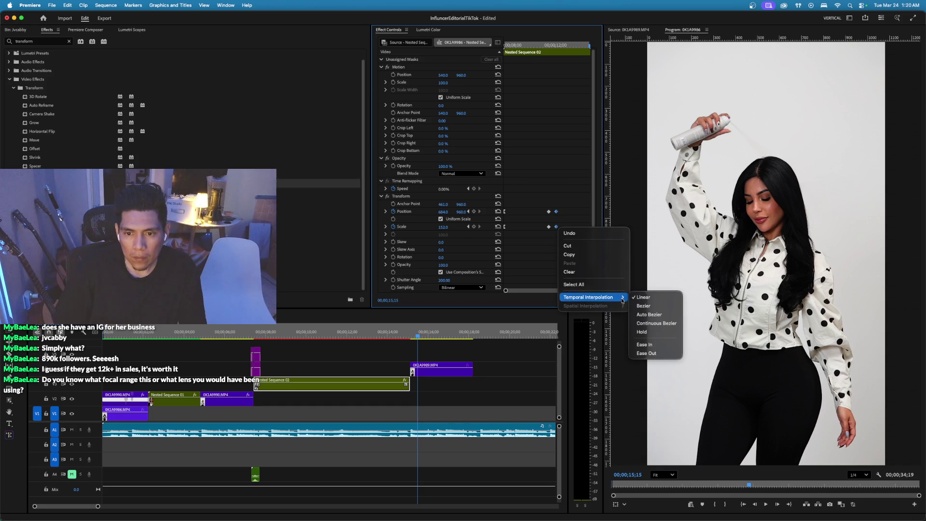
pyautogui.click(649, 354)
pyautogui.rightClick(542, 206)
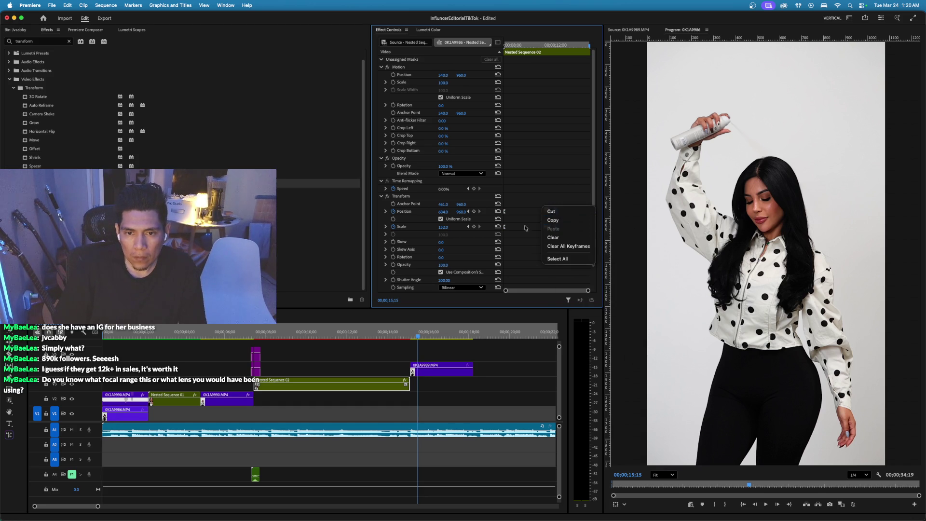
pyautogui.rightClick(550, 227)
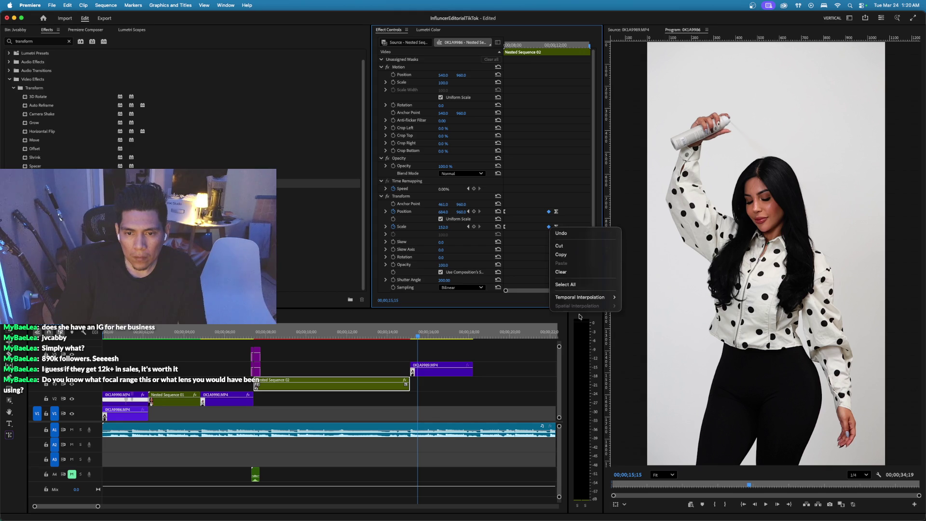
pyautogui.moveTo(581, 298)
pyautogui.click(649, 345)
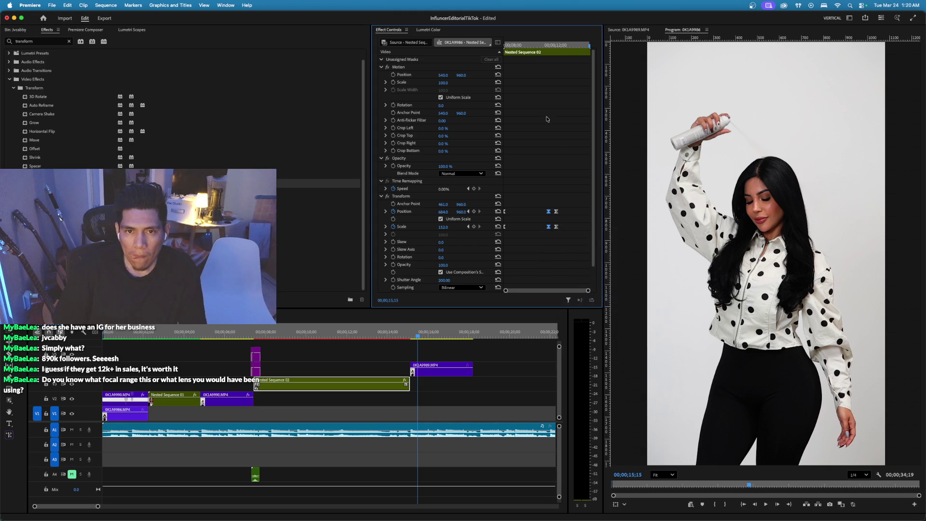
pyautogui.click(241, 329)
pyautogui.press('space')
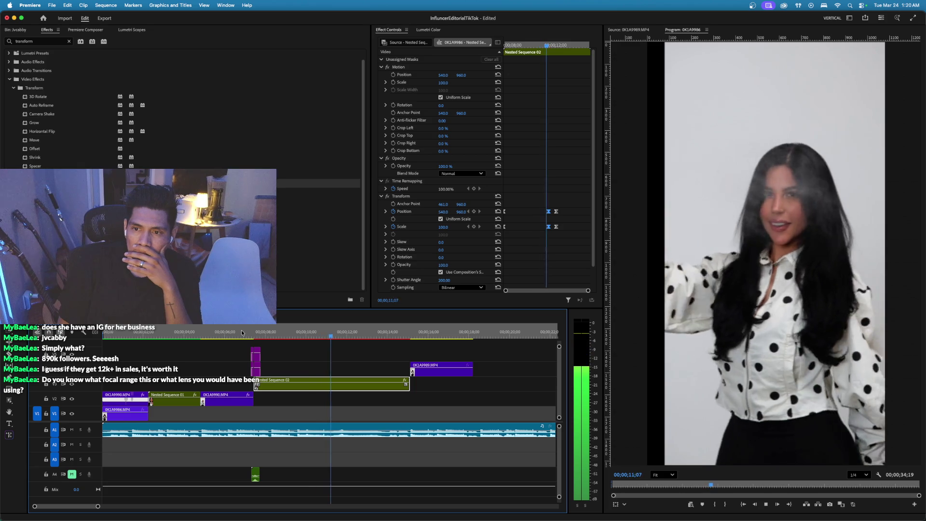
# Change the temporal interpolation of the selected Position and Scale keyframes.
pyautogui.press('space')
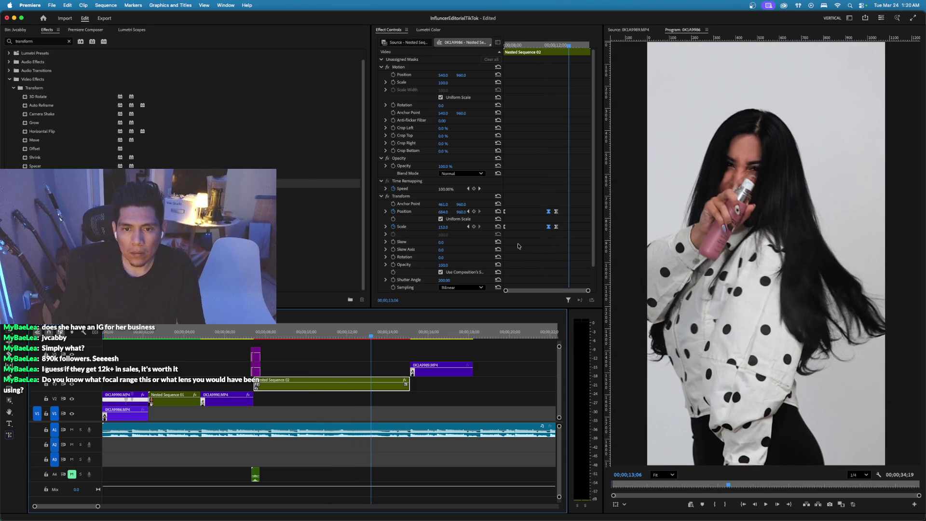
pyautogui.keyDown('super'); pyautogui.click(549, 211); pyautogui.keyUp('super')
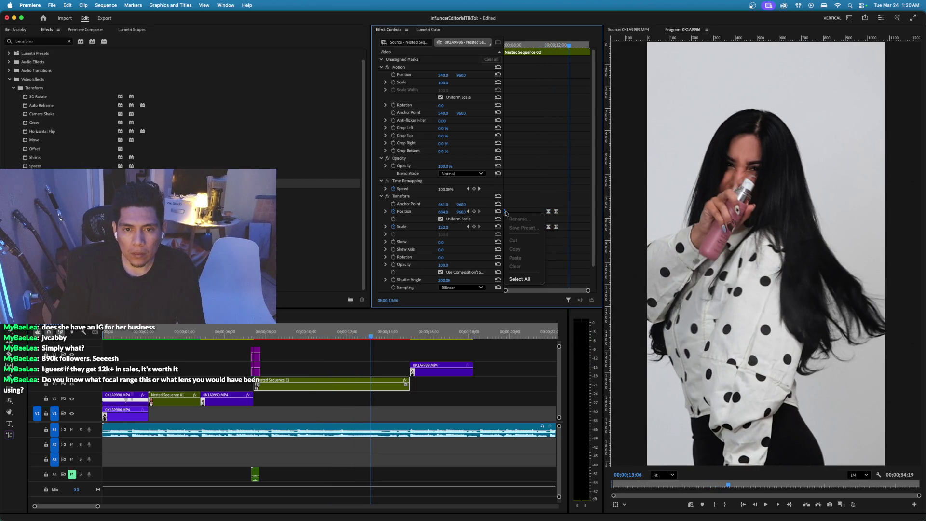
pyautogui.rightClick(508, 209)
pyautogui.rightClick(506, 216)
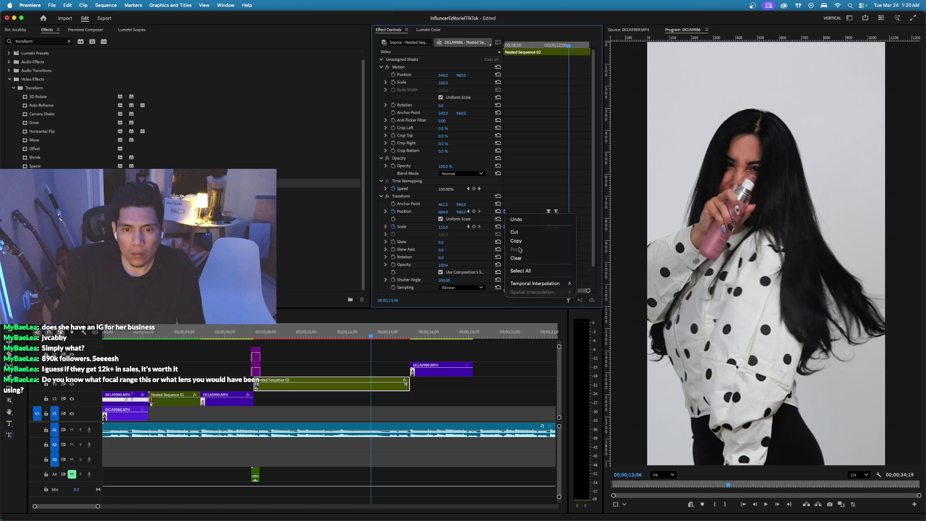
pyautogui.moveTo(542, 285)
pyautogui.click(590, 283)
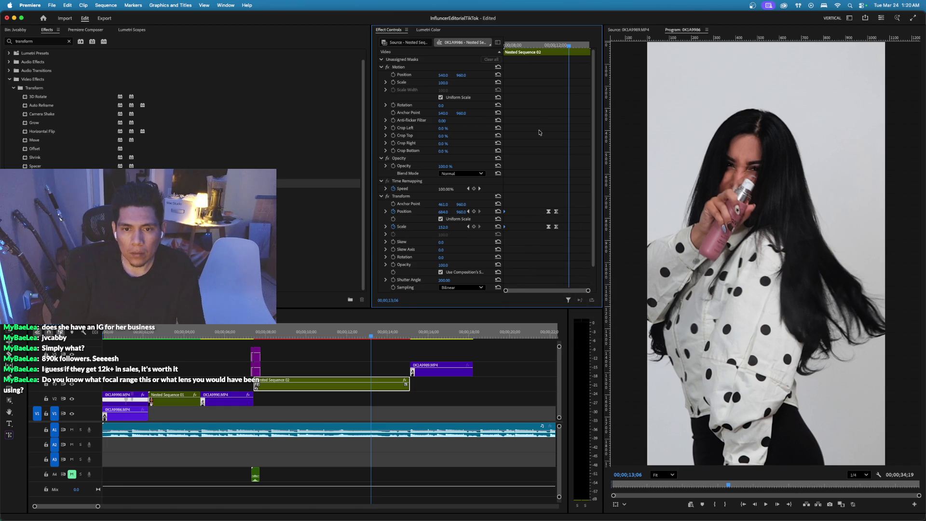
# Keyframe Transform Position X at 495 and move that keyframe to the clip's start.
pyautogui.moveTo(521, 49); pyautogui.dragTo(441, 48)
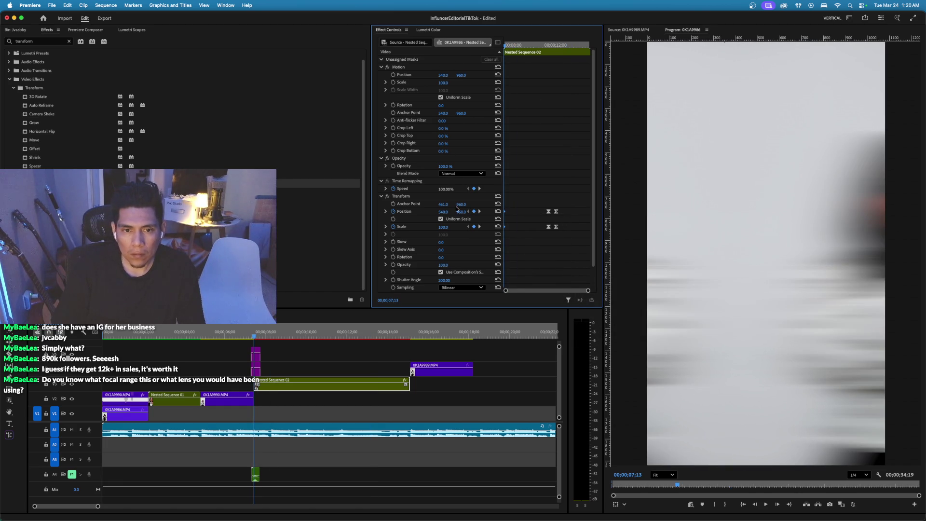
pyautogui.moveTo(443, 211)
pyautogui.mouseDown()
pyautogui.moveTo(451, 211)
pyautogui.moveTo(444, 207)
pyautogui.mouseUp()
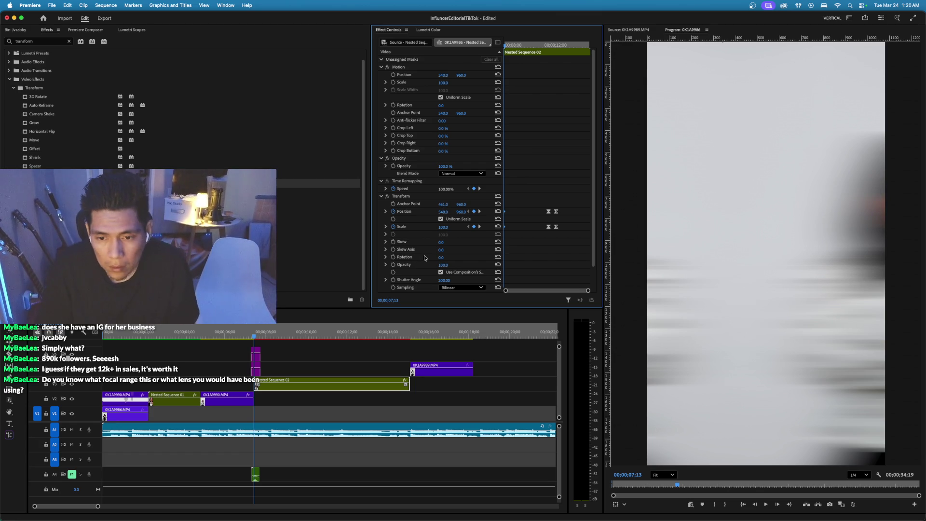
pyautogui.moveTo(260, 333); pyautogui.dragTo(268, 334)
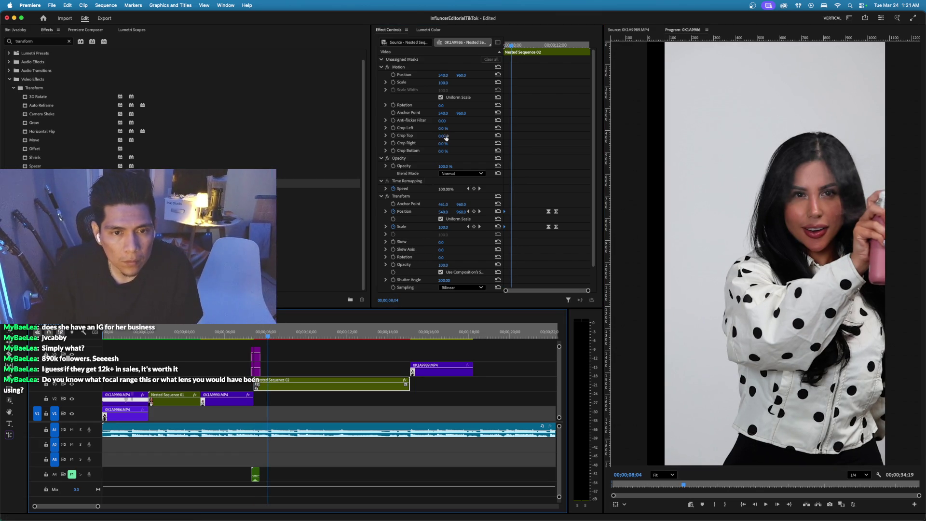
pyautogui.moveTo(443, 211); pyautogui.dragTo(453, 213)
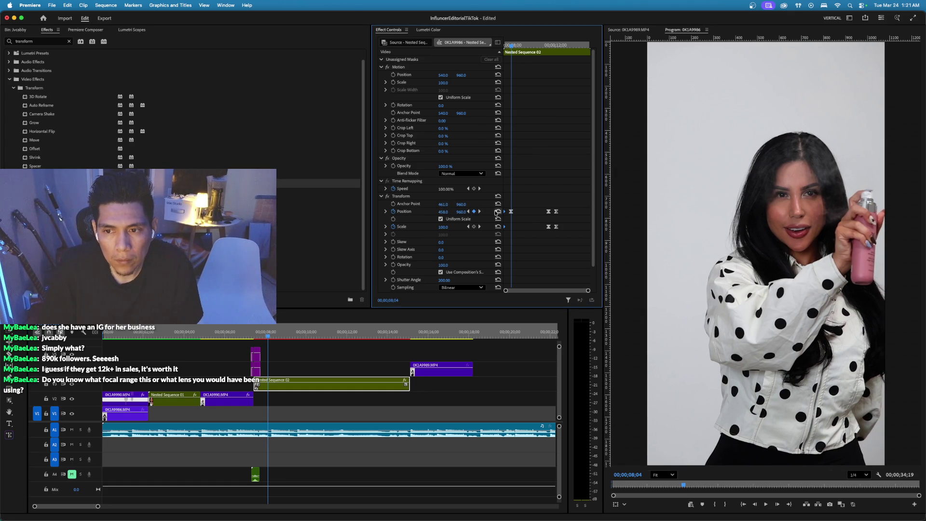
pyautogui.click(497, 212)
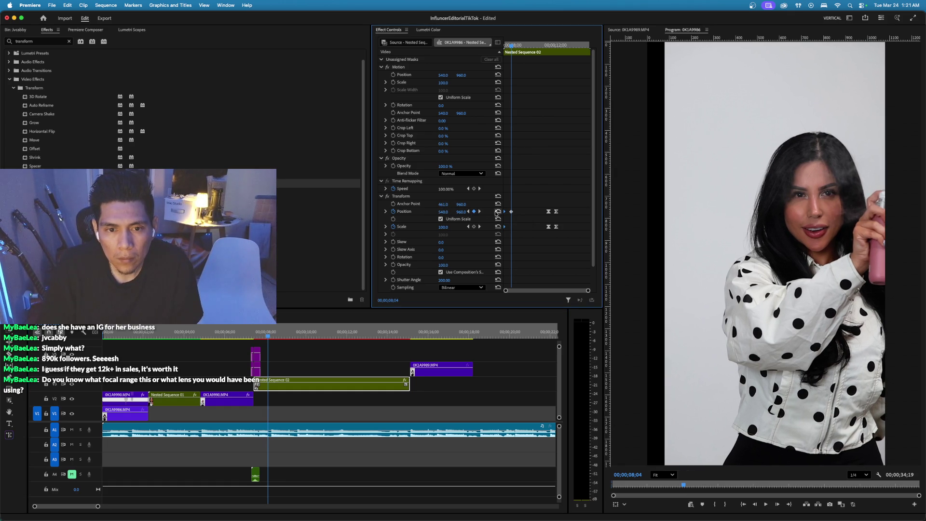
pyautogui.moveTo(445, 212); pyautogui.dragTo(404, 212)
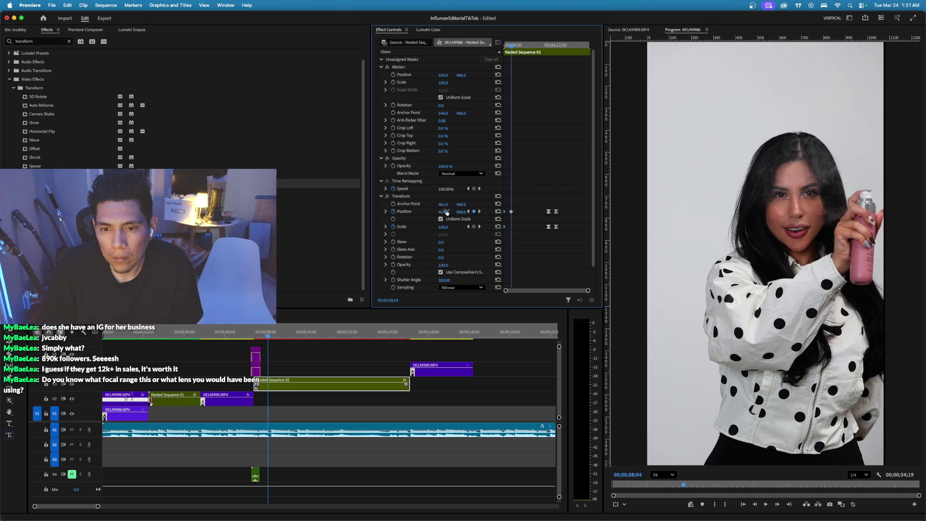
pyautogui.click(271, 339)
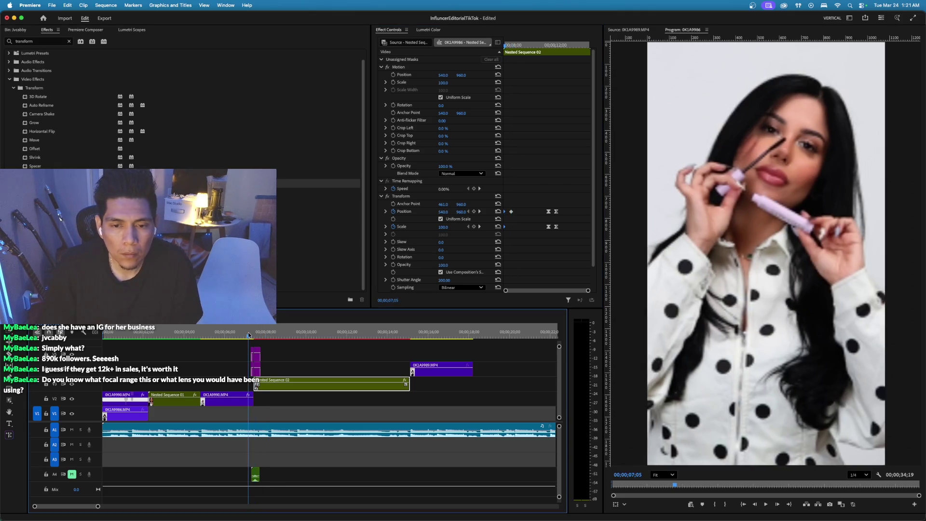
pyautogui.press('space')
pyautogui.press('space')
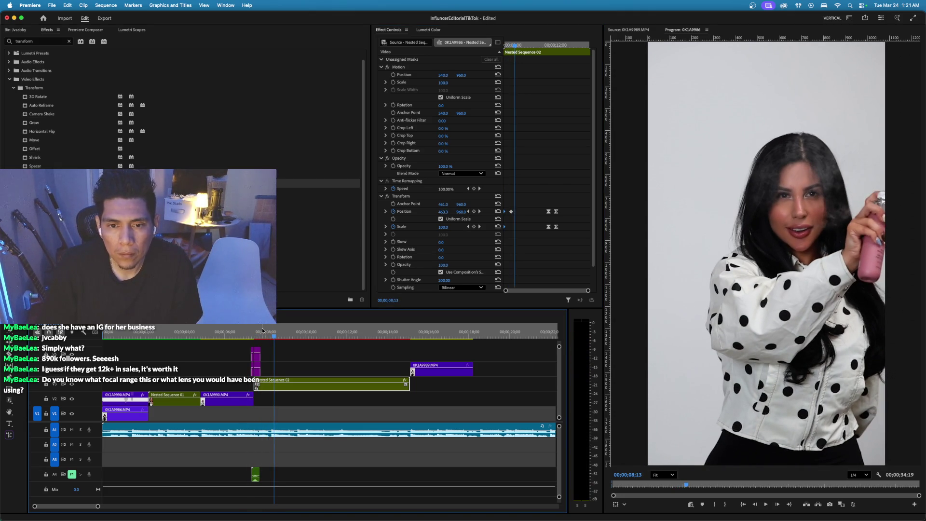
pyautogui.click(506, 215)
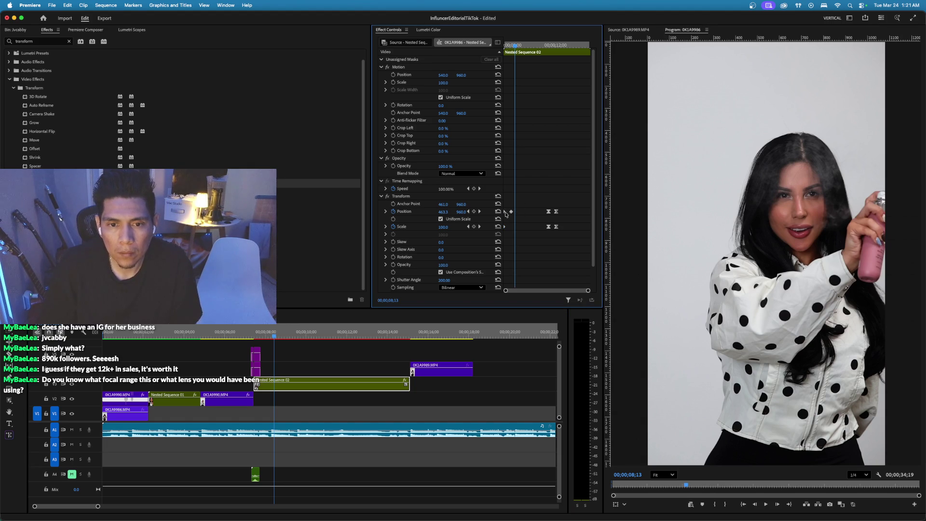
pyautogui.moveTo(510, 214)
pyautogui.mouseDown()
pyautogui.moveTo(497, 215)
pyautogui.moveTo(544, 214)
pyautogui.mouseUp()
pyautogui.press('Up')
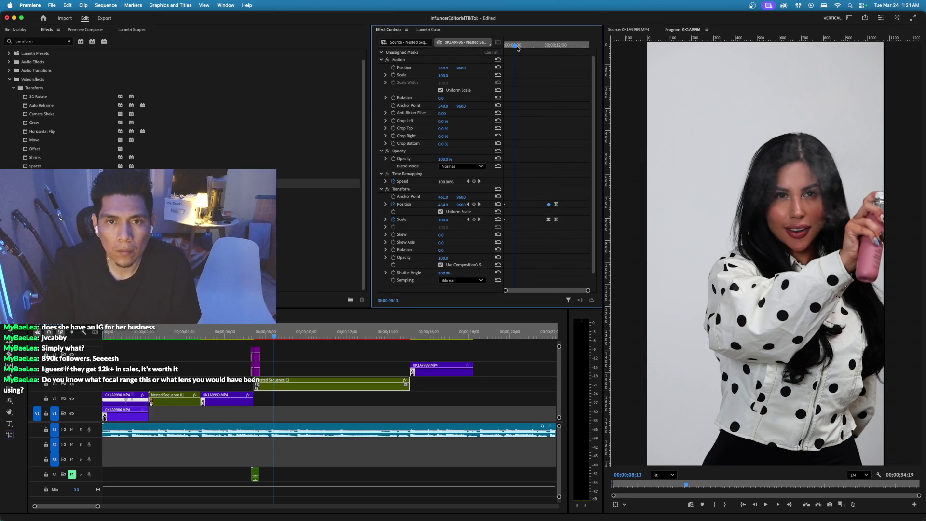
# Render previews of the effected section while playing from 7;13.
pyautogui.press('space')
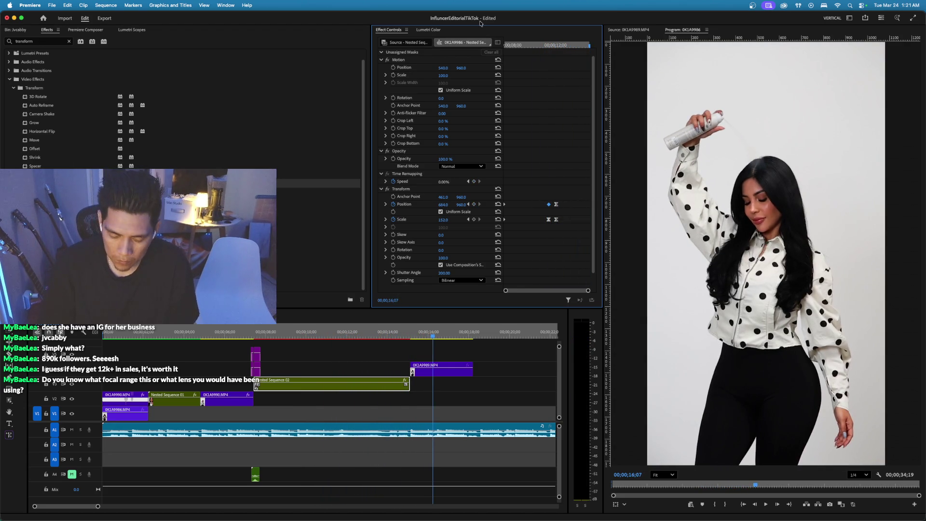
pyautogui.press('Return')
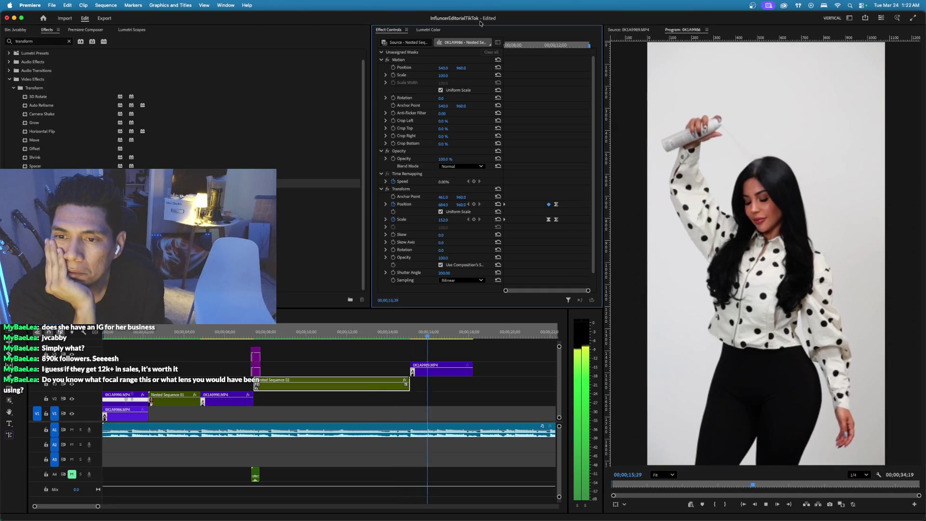
pyautogui.press('space')
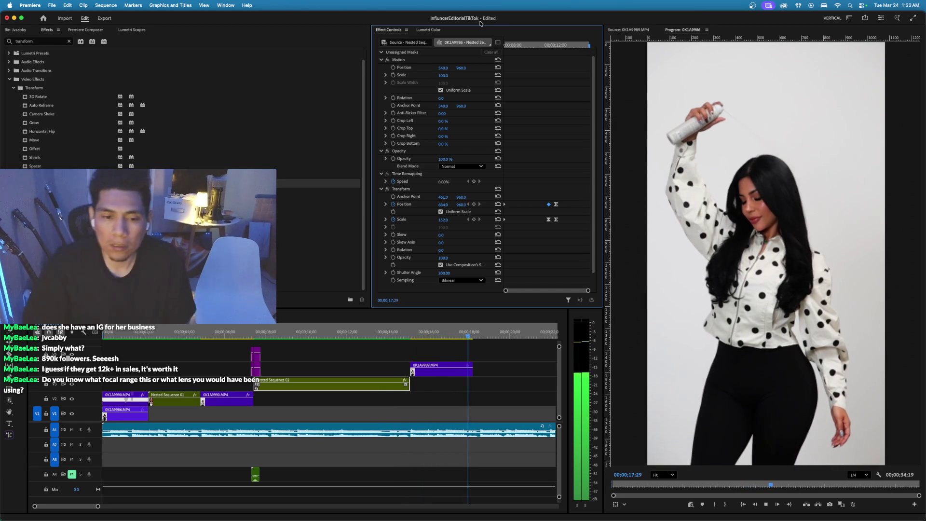
# Review the edit between 14;26 and 15;21, then select Nested Sequence 01 to inspect its effects.
pyautogui.click(401, 329)
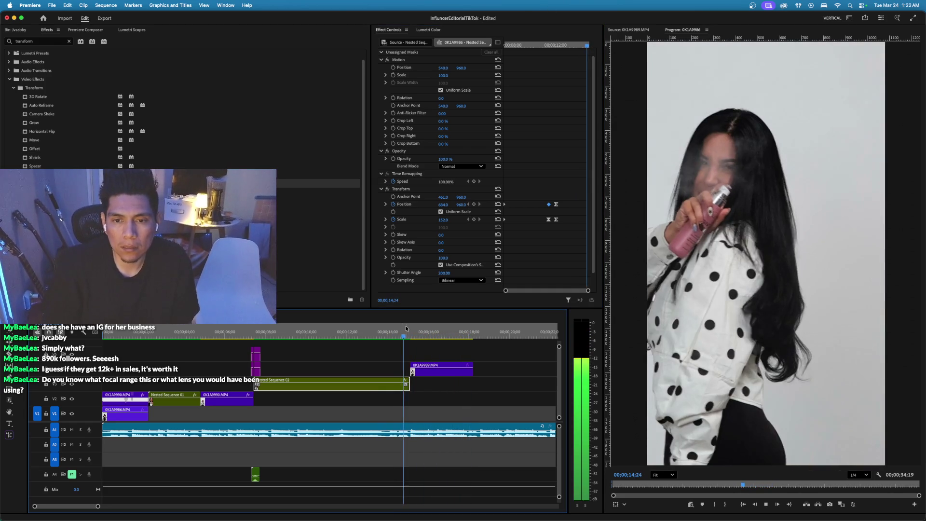
pyautogui.click(407, 331)
pyautogui.moveTo(409, 333); pyautogui.dragTo(406, 338)
pyautogui.press('space')
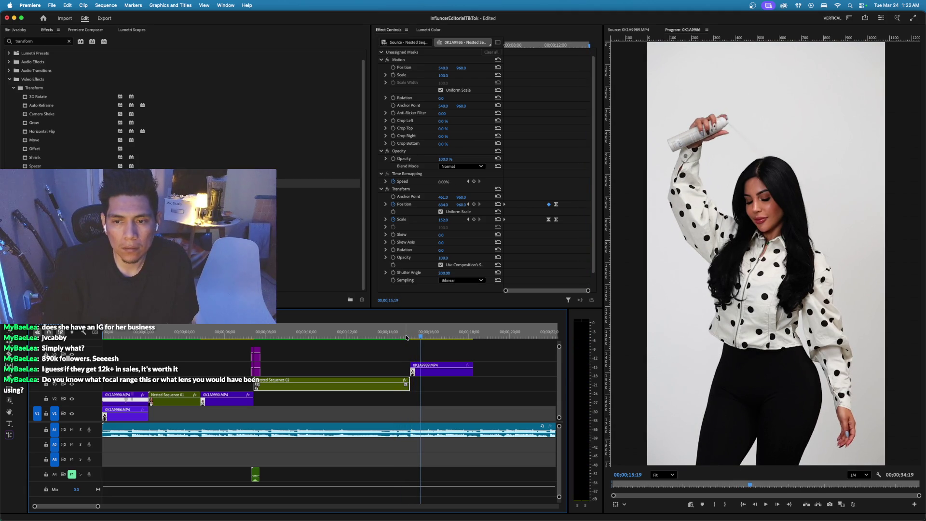
pyautogui.click(406, 338)
pyautogui.moveTo(410, 336); pyautogui.dragTo(412, 336)
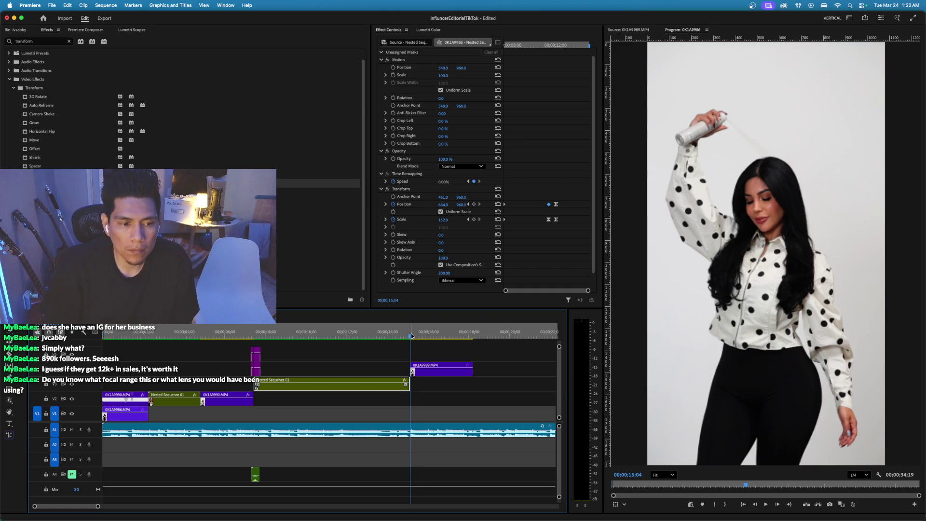
pyautogui.click(172, 404)
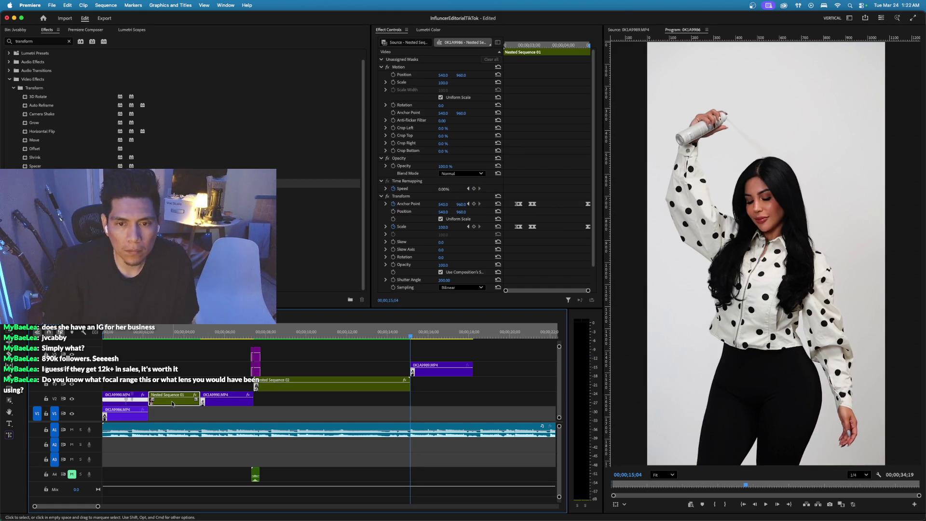
# Add Transform to 0K1A9989.MP4, scale it to 113, and shift the anchor point.
pyautogui.click(223, 402)
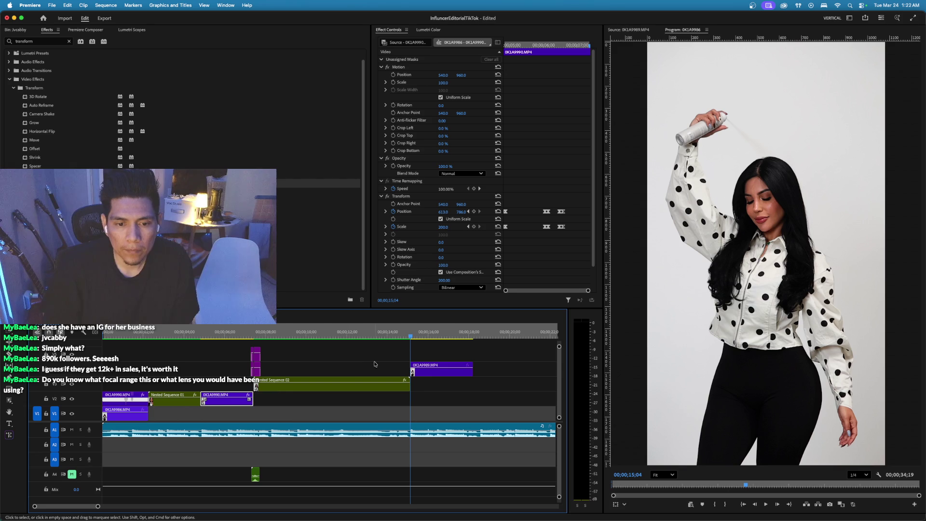
pyautogui.click(435, 377)
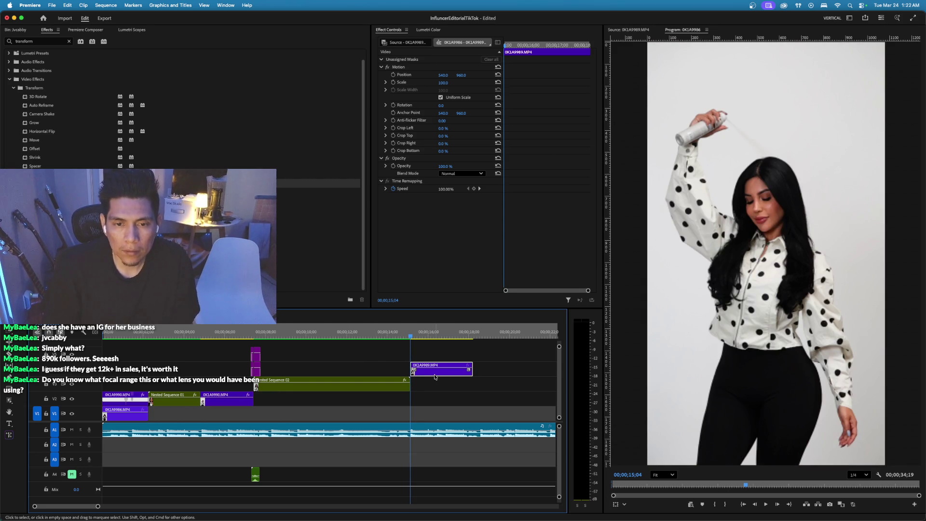
pyautogui.moveTo(38, 217)
pyautogui.mouseDown()
pyautogui.moveTo(338, 202)
pyautogui.moveTo(444, 214)
pyautogui.mouseUp()
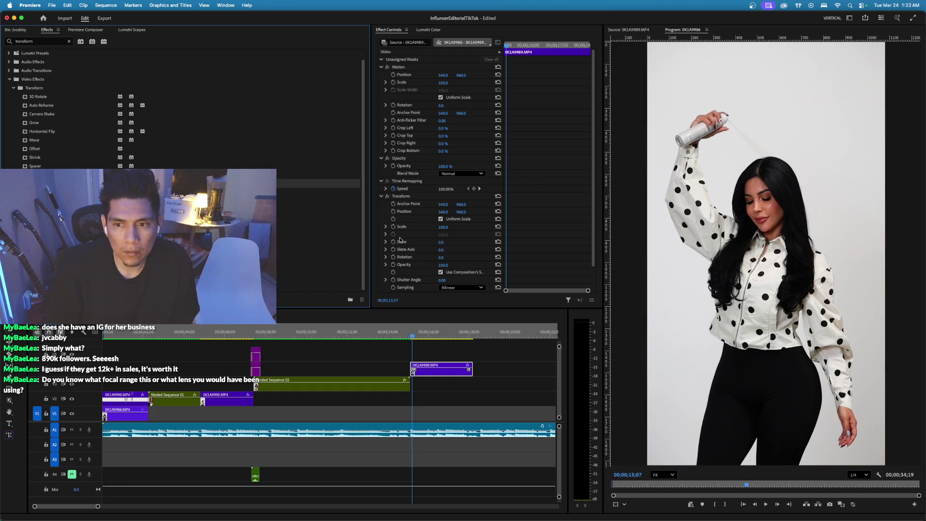
pyautogui.moveTo(438, 228); pyautogui.dragTo(451, 168)
pyautogui.moveTo(446, 202); pyautogui.dragTo(429, 202)
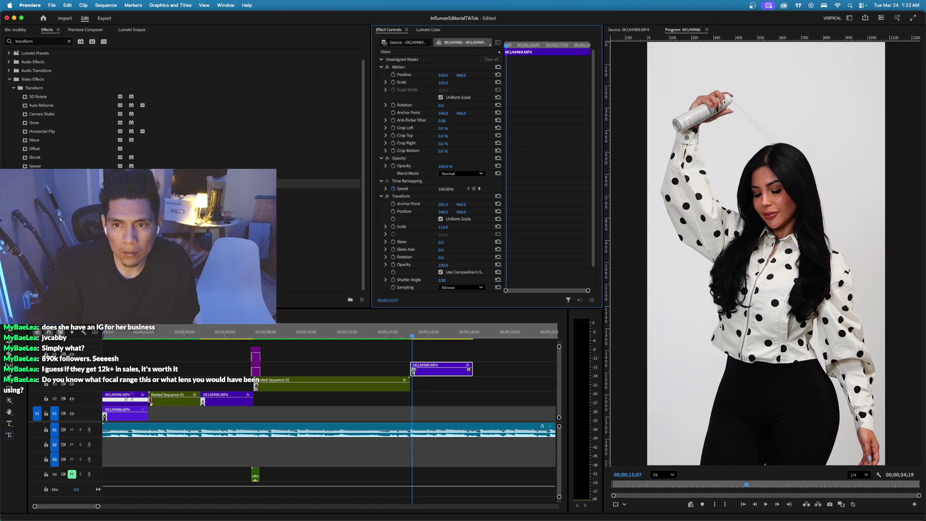
# Keyframe Position and Scale, then zoom the shot to Scale 191 at 15;04.
pyautogui.click(393, 211)
pyautogui.click(393, 226)
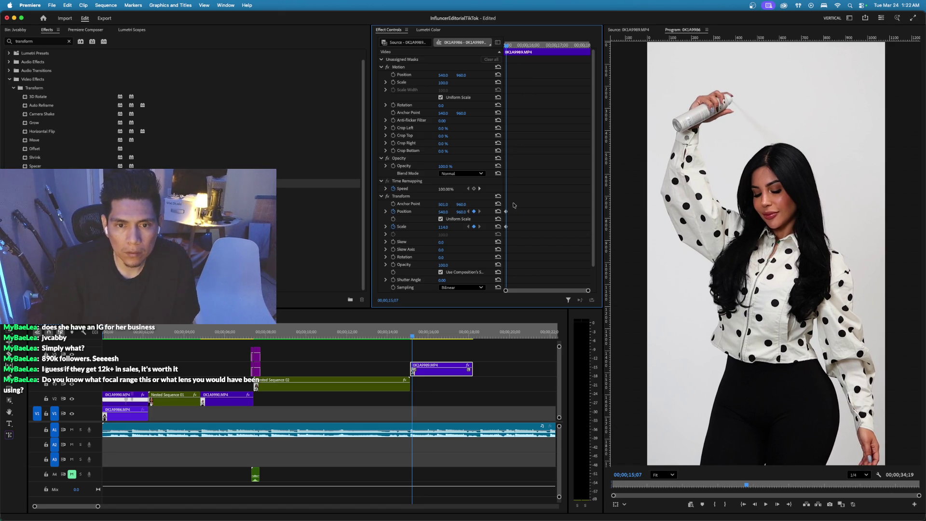
pyautogui.moveTo(519, 56); pyautogui.dragTo(504, 53)
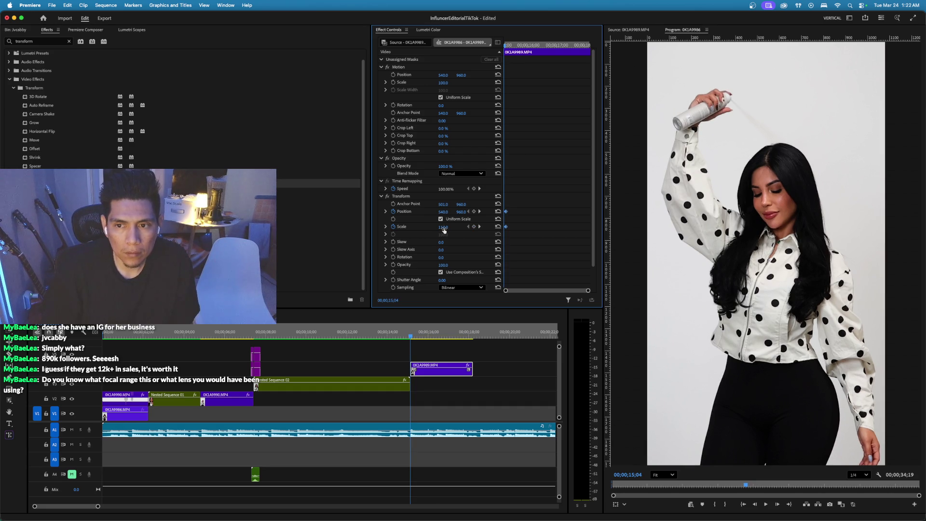
pyautogui.moveTo(444, 230); pyautogui.dragTo(473, 230)
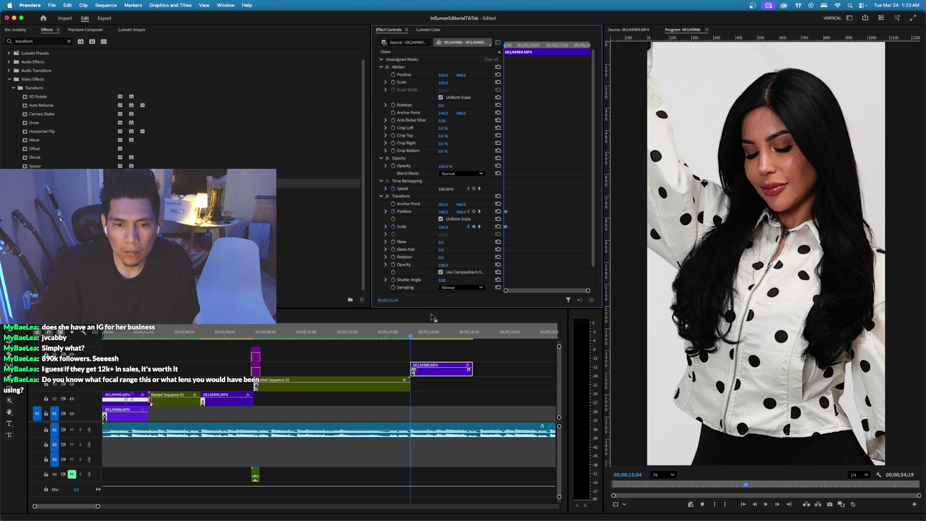
pyautogui.click(474, 214)
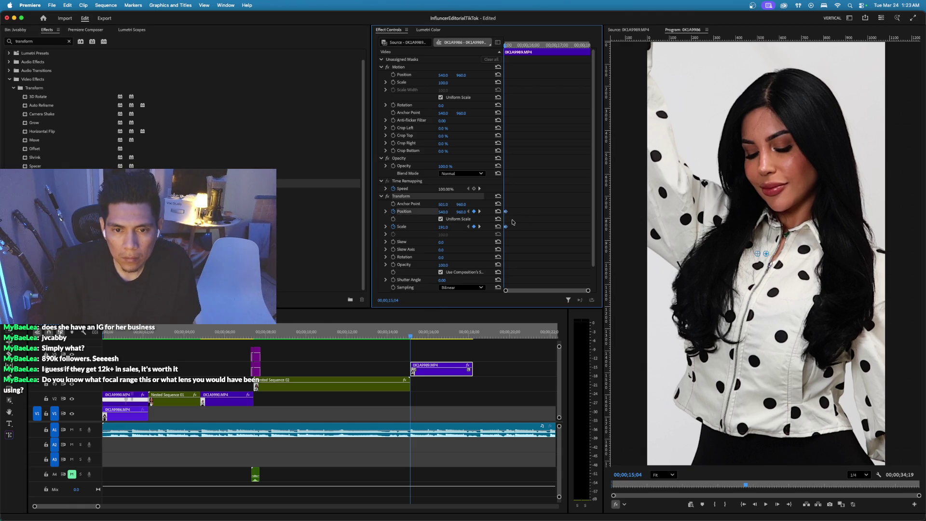
pyautogui.moveTo(587, 290)
pyautogui.mouseDown()
pyautogui.moveTo(558, 295)
pyautogui.moveTo(533, 261)
pyautogui.mouseUp()
# Apply Ease Out and Ease In to the Scale and Position keyframes and preview the zoom.
pyautogui.rightClick(536, 226)
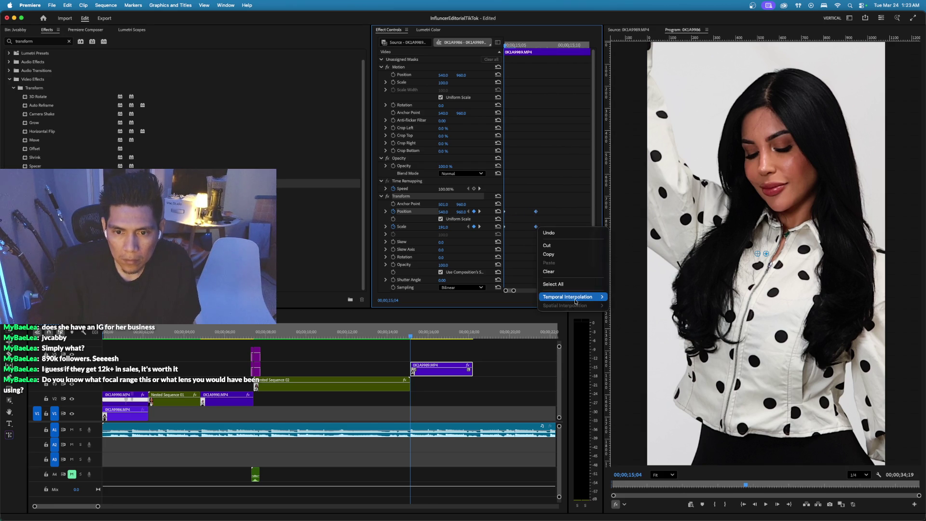
pyautogui.moveTo(574, 297)
pyautogui.click(632, 353)
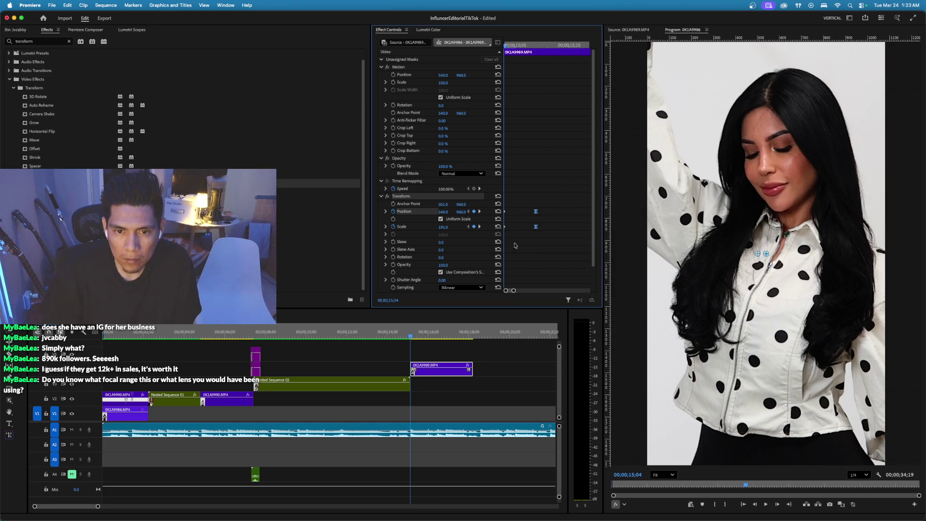
pyautogui.rightClick(504, 212)
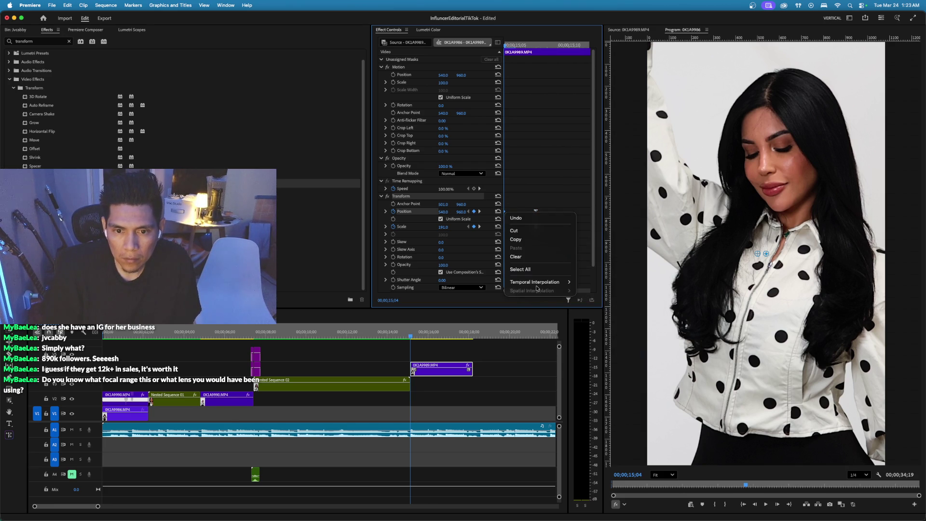
pyautogui.moveTo(555, 282)
pyautogui.click(592, 328)
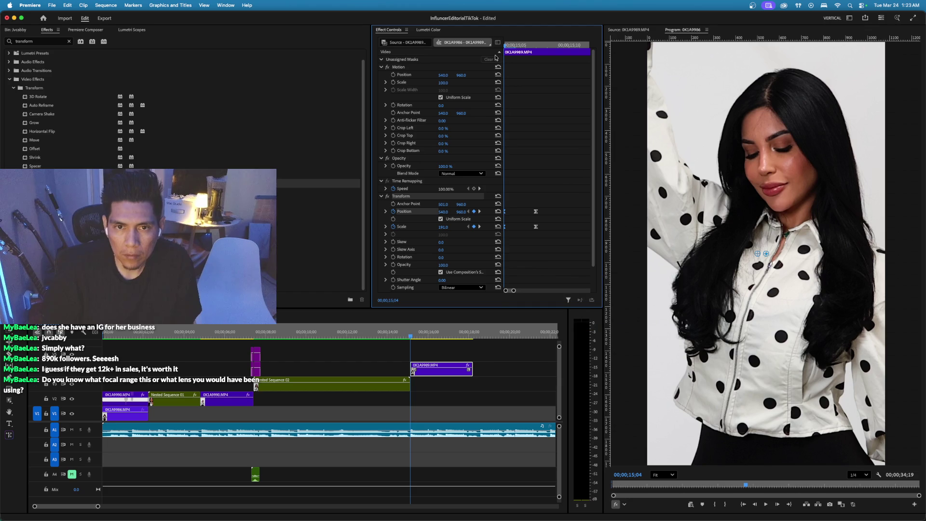
pyautogui.press('space')
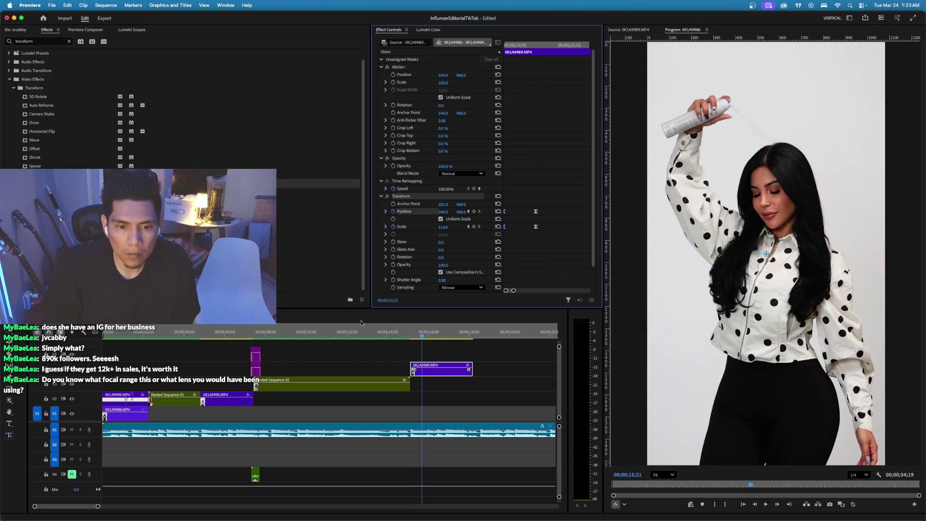
pyautogui.moveTo(421, 336); pyautogui.dragTo(410, 337)
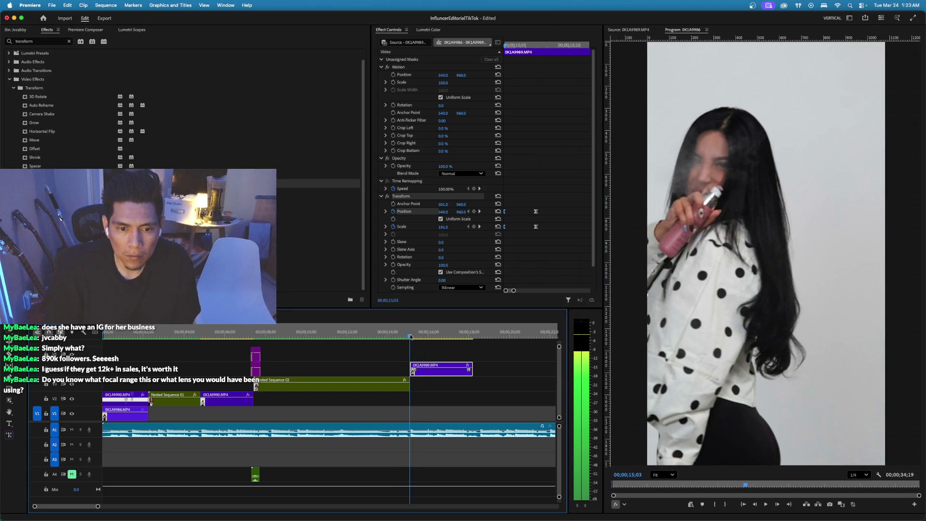
pyautogui.click(396, 363)
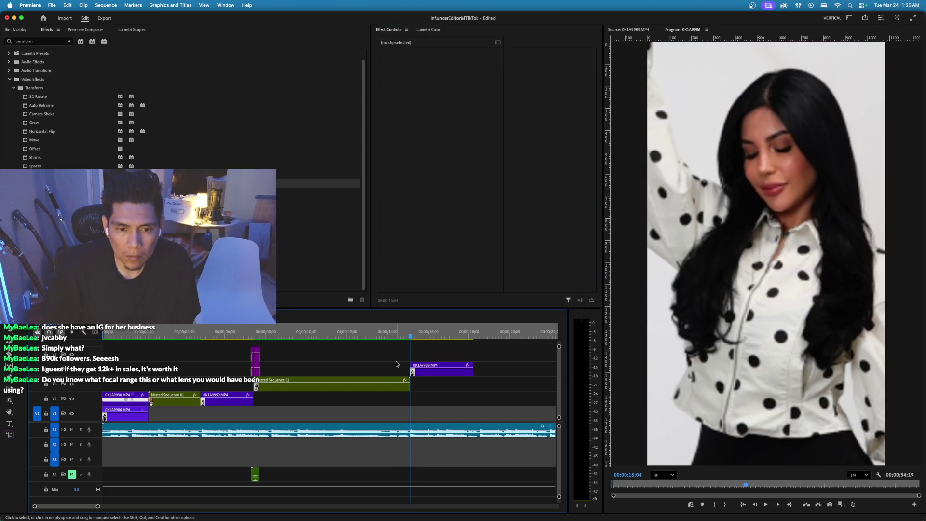
# Add Transform Position and Scale keyframes on Nested Sequence 02.
pyautogui.press('Left')
pyautogui.press('Left')
pyautogui.press('Left')
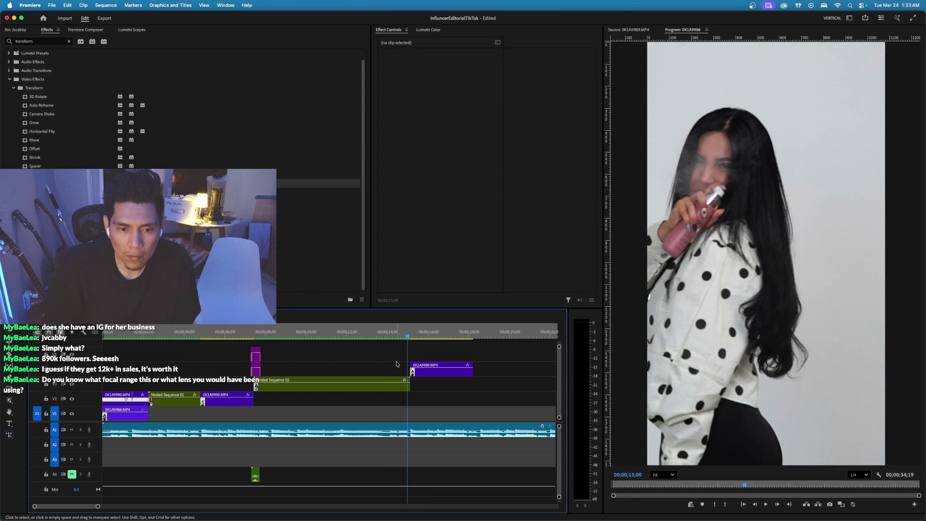
pyautogui.click(396, 381)
pyautogui.press('Right')
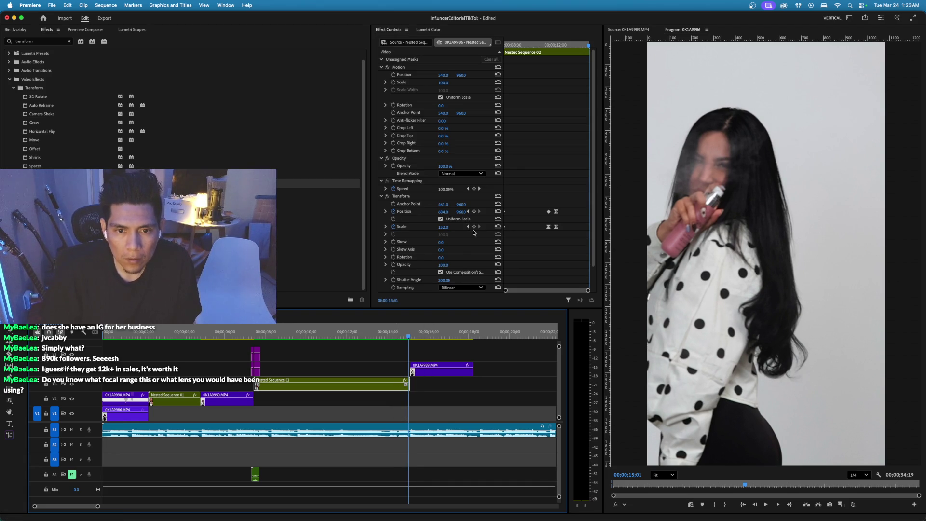
pyautogui.click(474, 226)
pyautogui.click(474, 211)
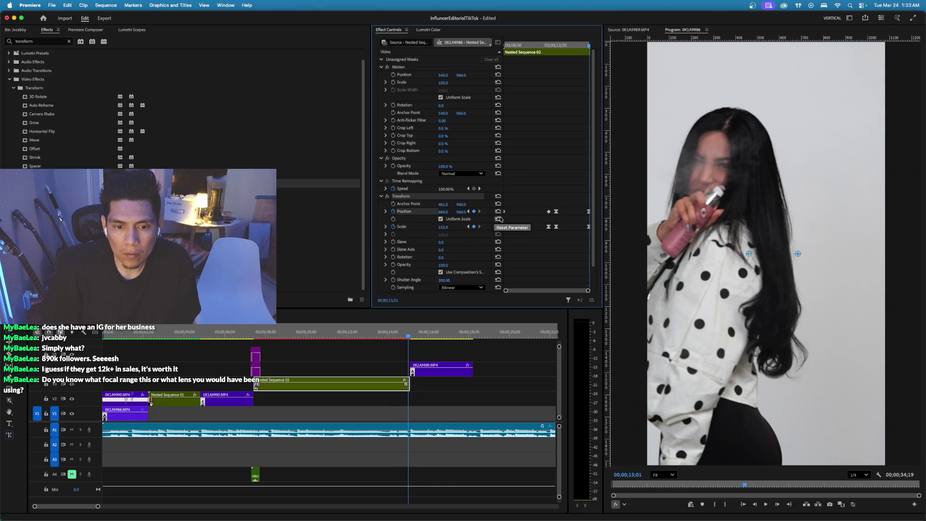
pyautogui.press('Right')
pyautogui.press('Right')
pyautogui.moveTo(506, 291); pyautogui.dragTo(590, 286)
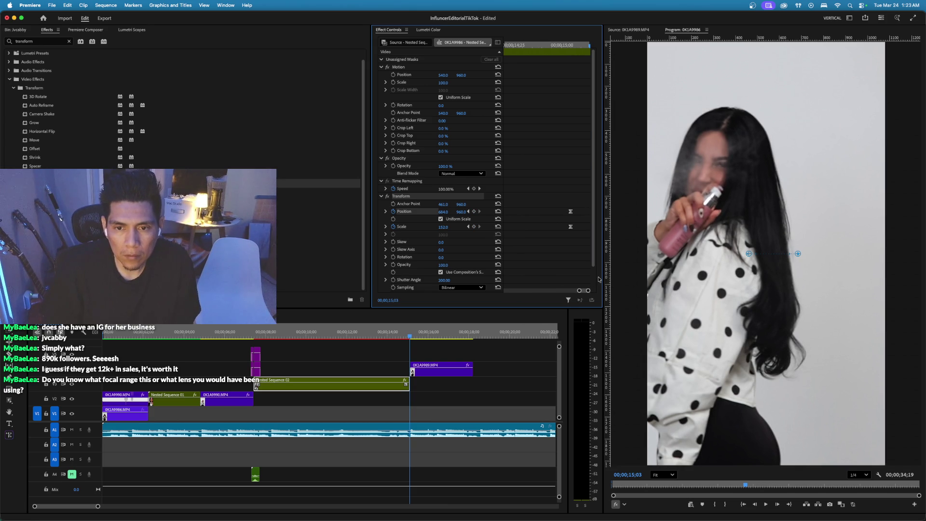
pyautogui.press('Left')
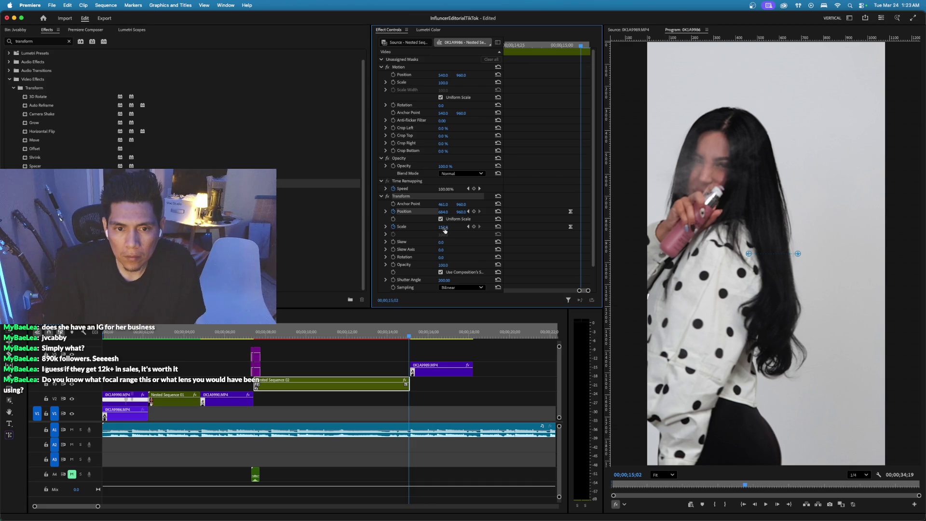
# Reset Scale to 100, slide Position X left, and ease out the keyframes.
pyautogui.click(498, 226)
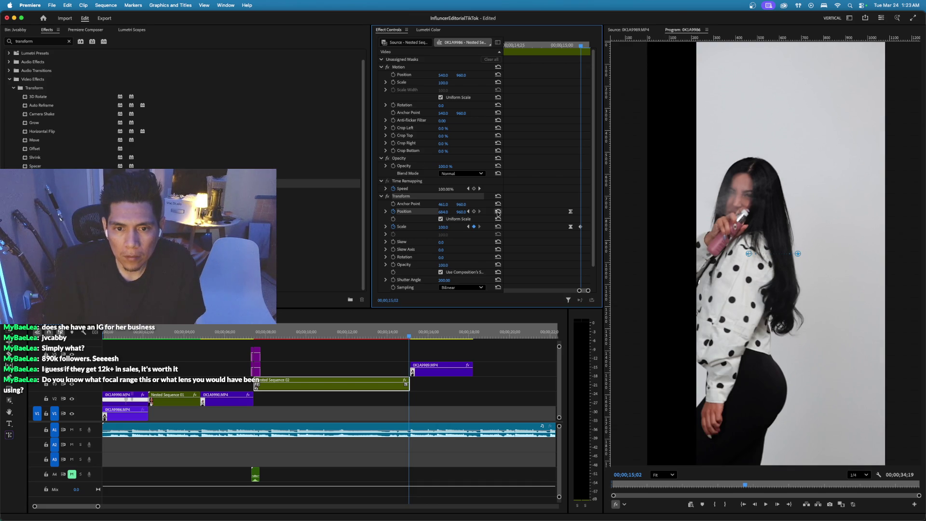
pyautogui.click(498, 211)
pyautogui.moveTo(446, 214); pyautogui.dragTo(407, 214)
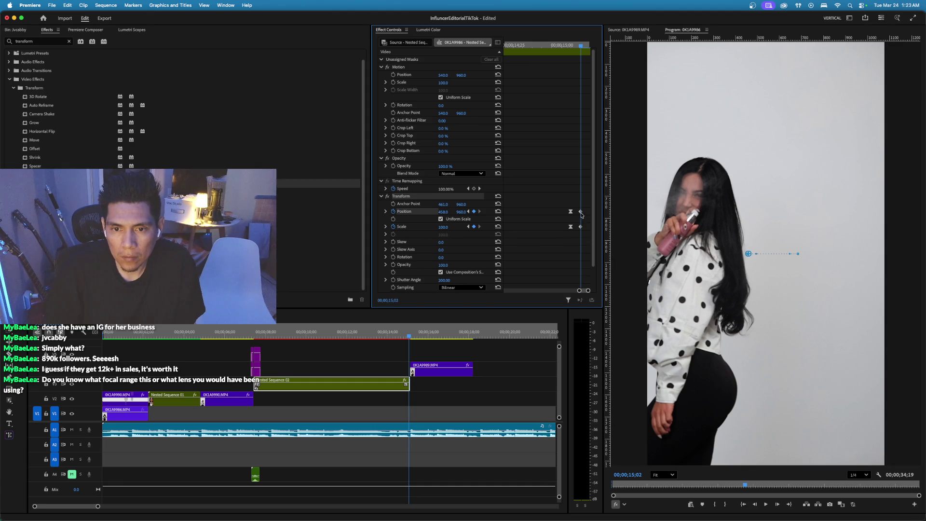
pyautogui.rightClick(581, 227)
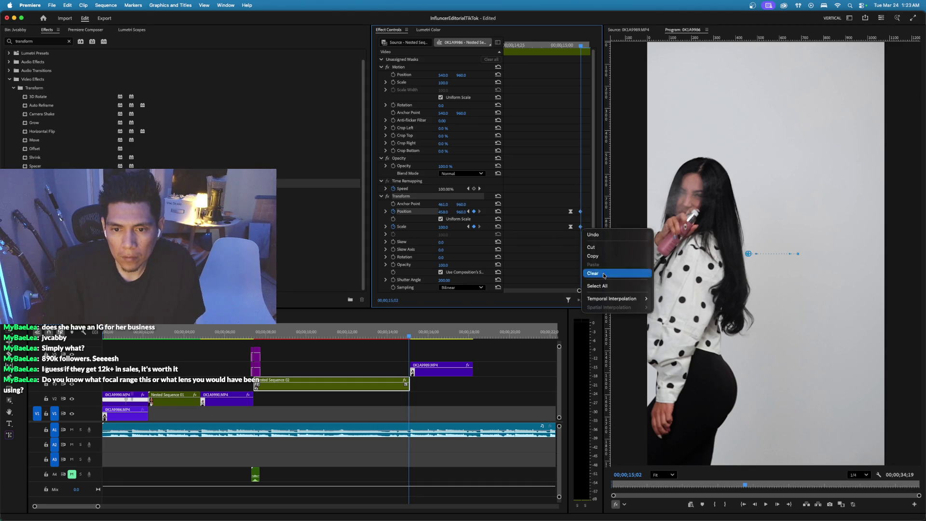
pyautogui.moveTo(613, 298)
pyautogui.click(680, 355)
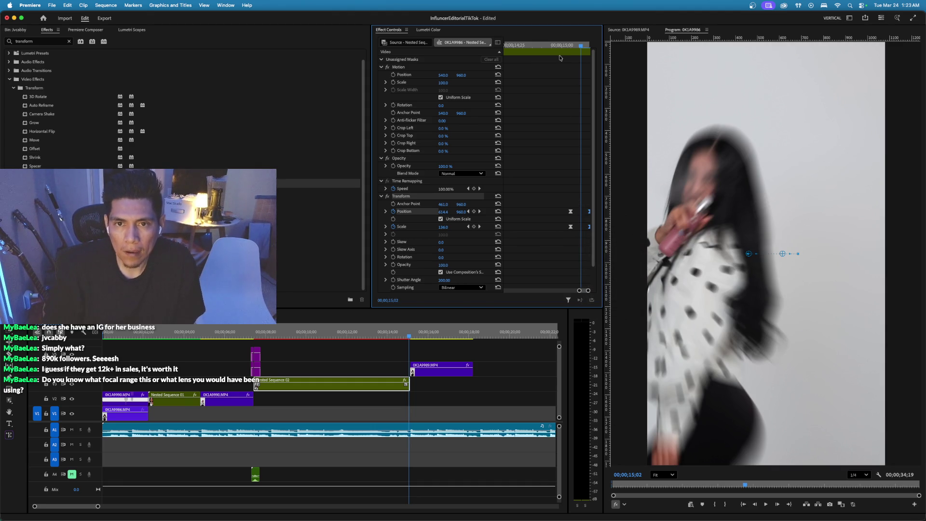
pyautogui.press('space')
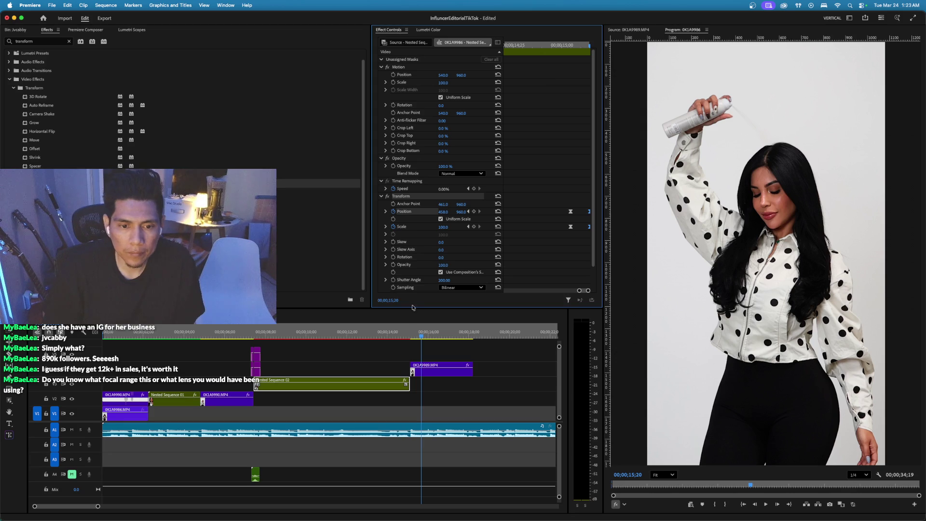
pyautogui.press('space')
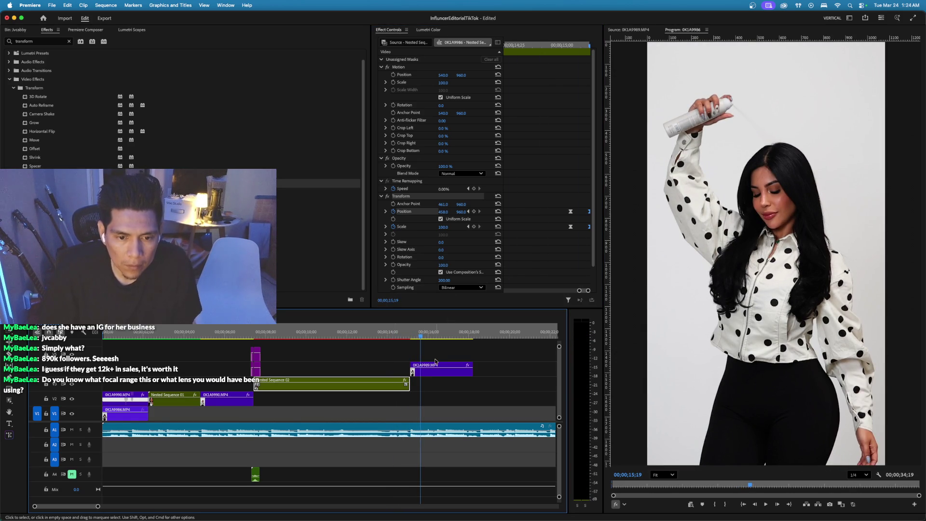
# Set the 0K1A9989 clip's Transform Shutter Angle to 200.
pyautogui.press('d')
pyautogui.click(447, 280)
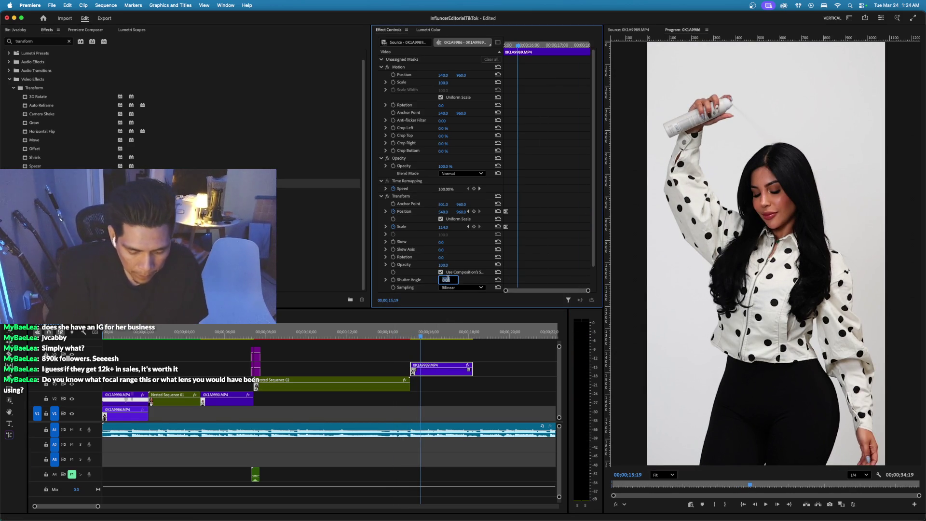
pyautogui.press('Return')
# Play back and scrub the transition around 15;08 with the timeline zoomed in.
pyautogui.click(385, 336)
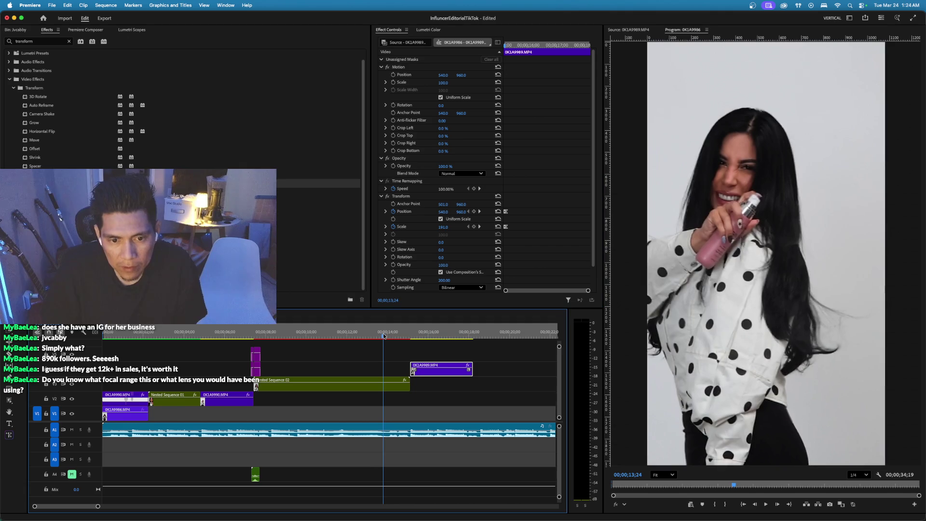
pyautogui.press('space')
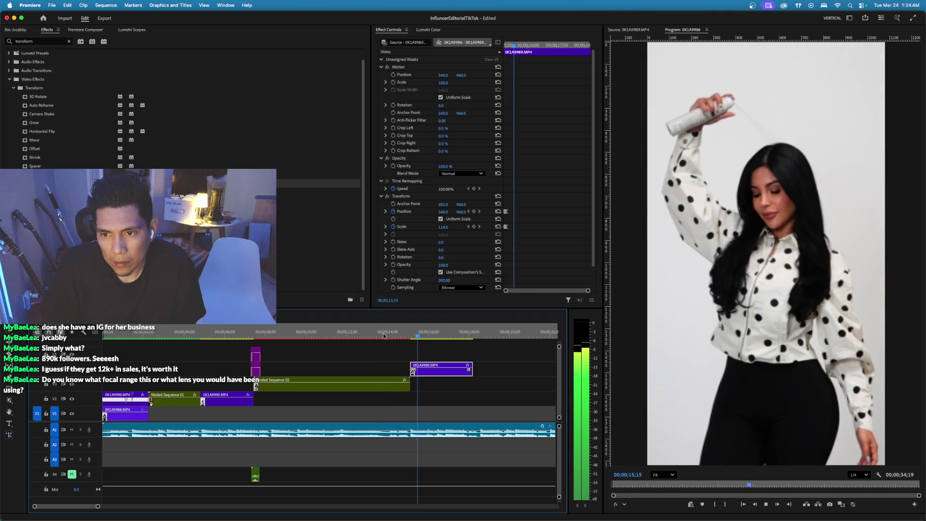
pyautogui.click(419, 337)
pyautogui.click(399, 381)
pyautogui.press('=')
pyautogui.moveTo(280, 333); pyautogui.dragTo(301, 333)
# Render previews of the whole sequence.
pyautogui.click(307, 364)
pyautogui.press('End')
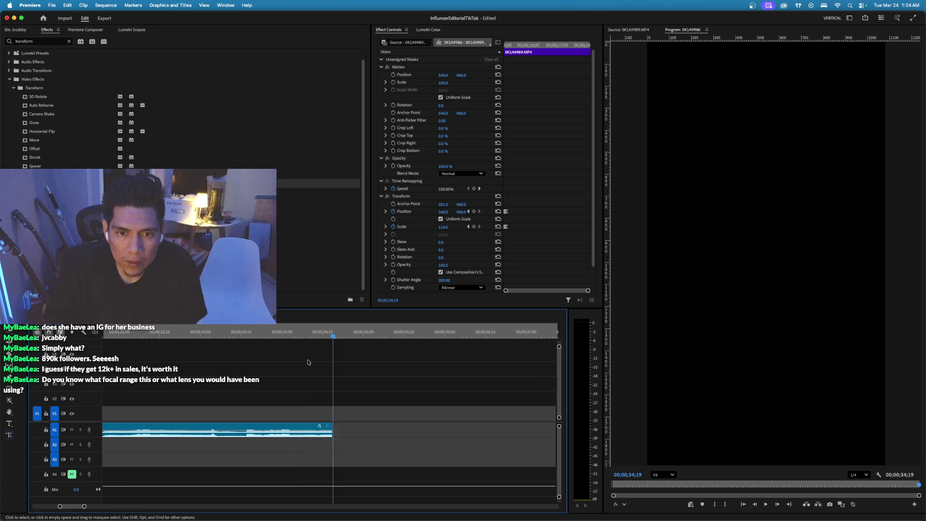
pyautogui.press('Return')
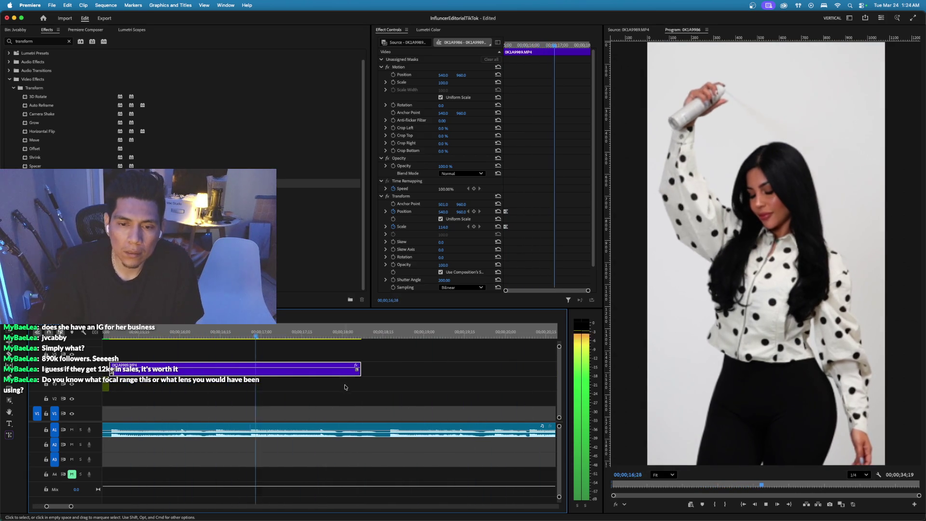
# Nudge the 0K1A9989 clip two frames earlier on the timeline.
pyautogui.press('space')
pyautogui.hscroll(-3, 198, 328)
pyautogui.moveTo(179, 331); pyautogui.dragTo(212, 332)
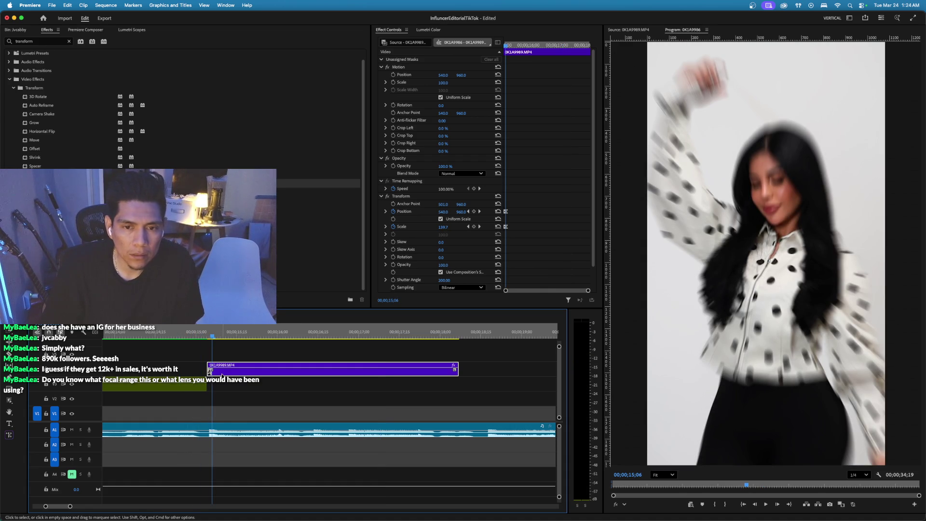
pyautogui.press('Right')
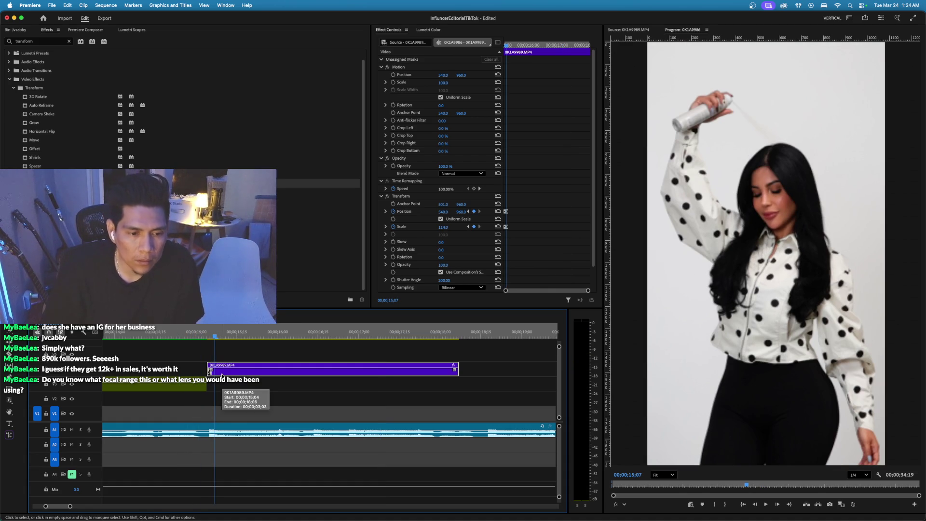
pyautogui.hscroll(1, 223, 374)
pyautogui.press('cmd+Left')
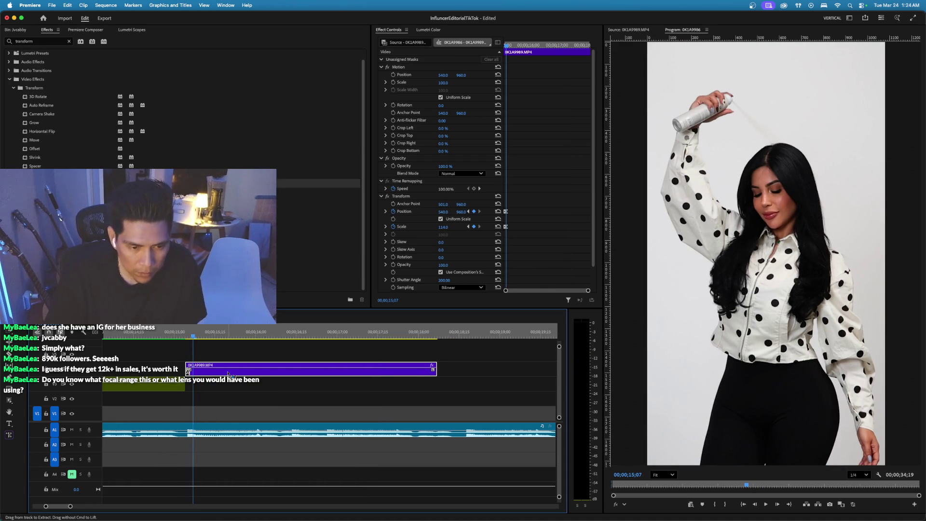
pyautogui.press('Left')
pyautogui.press('cmd+Left')
pyautogui.press('Left')
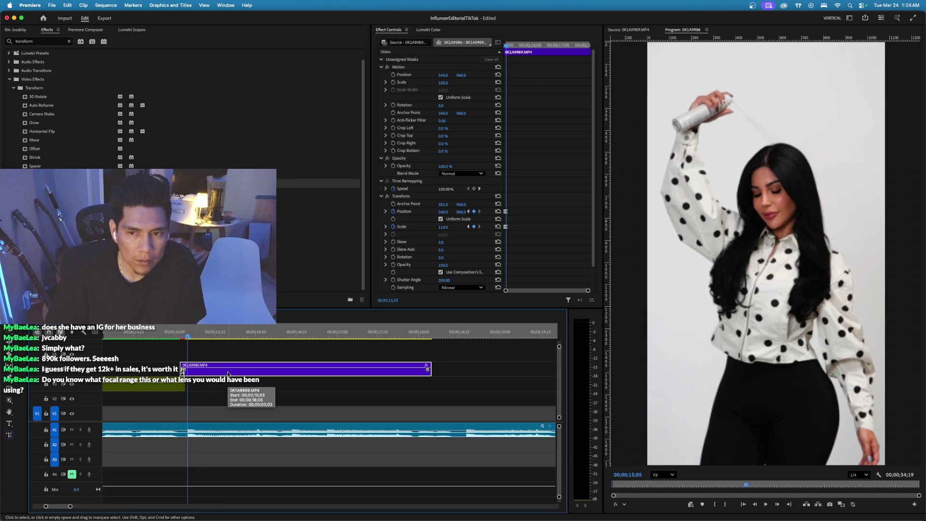
pyautogui.hscroll(2, 229, 373)
# Shift Nested Sequence 02's Position and Scale keyframes earlier and trim two frames off its end.
pyautogui.click(125, 385)
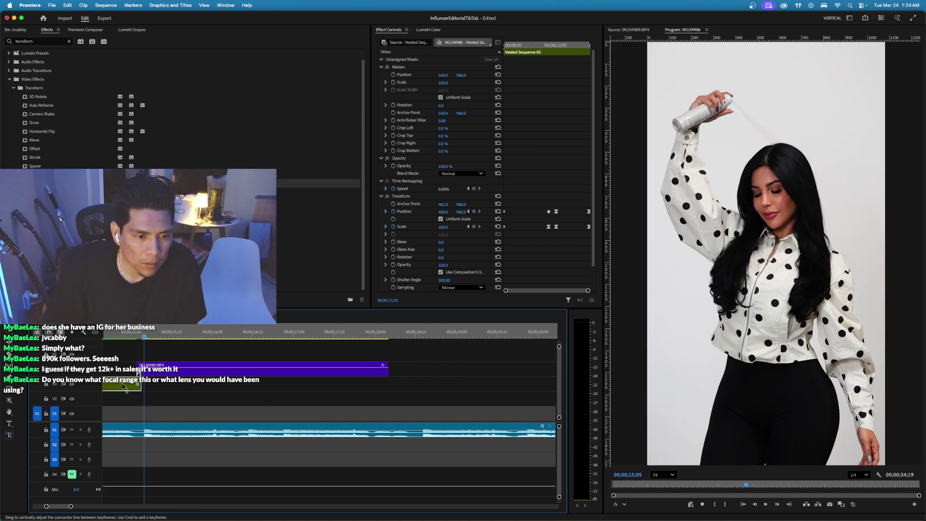
pyautogui.press('Left')
pyautogui.press('Left')
pyautogui.press('Left')
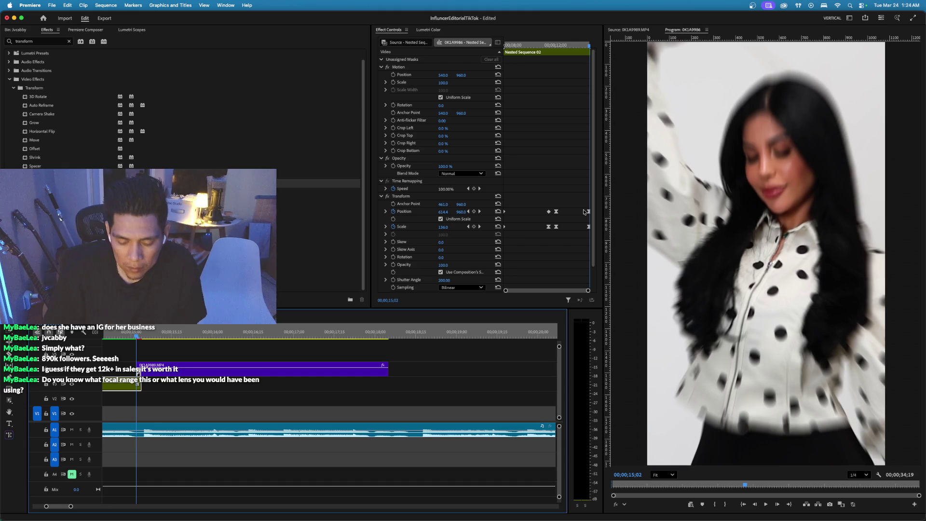
pyautogui.moveTo(505, 290); pyautogui.dragTo(528, 292)
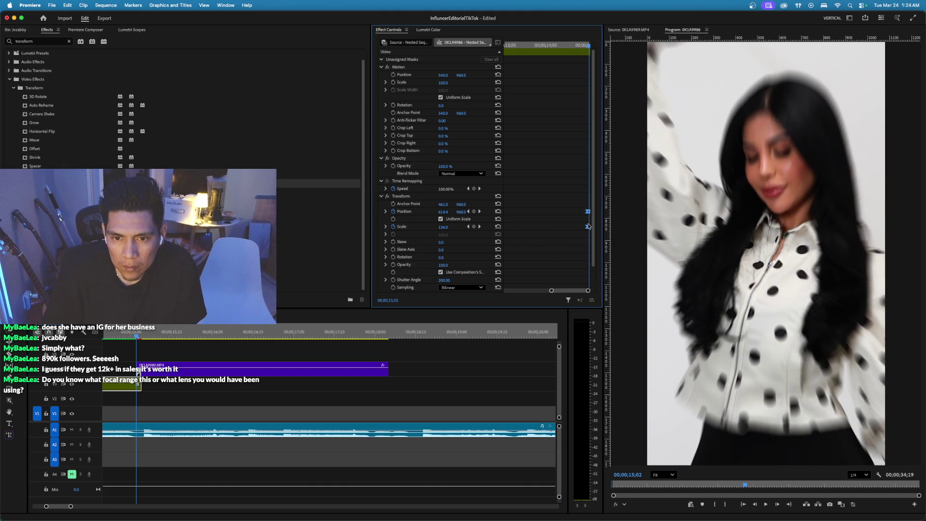
pyautogui.moveTo(587, 228); pyautogui.dragTo(583, 230)
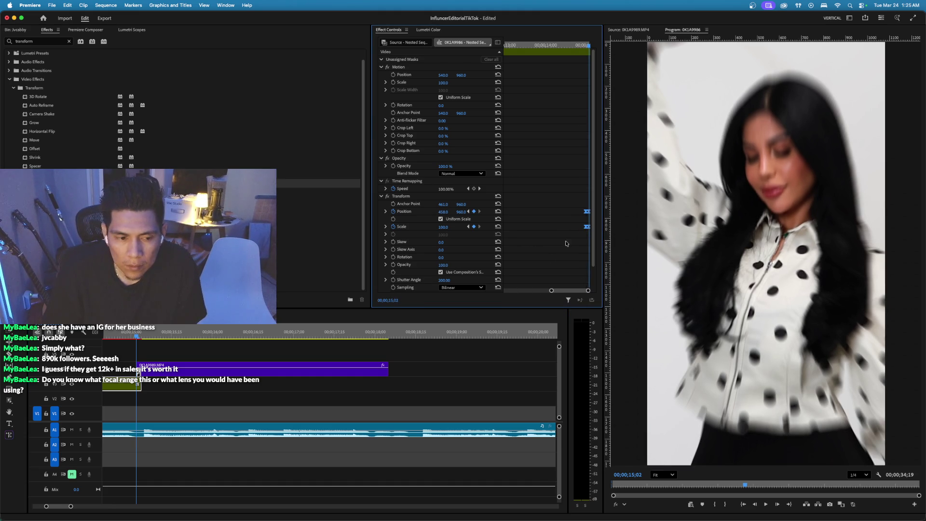
pyautogui.moveTo(141, 387); pyautogui.dragTo(139, 387)
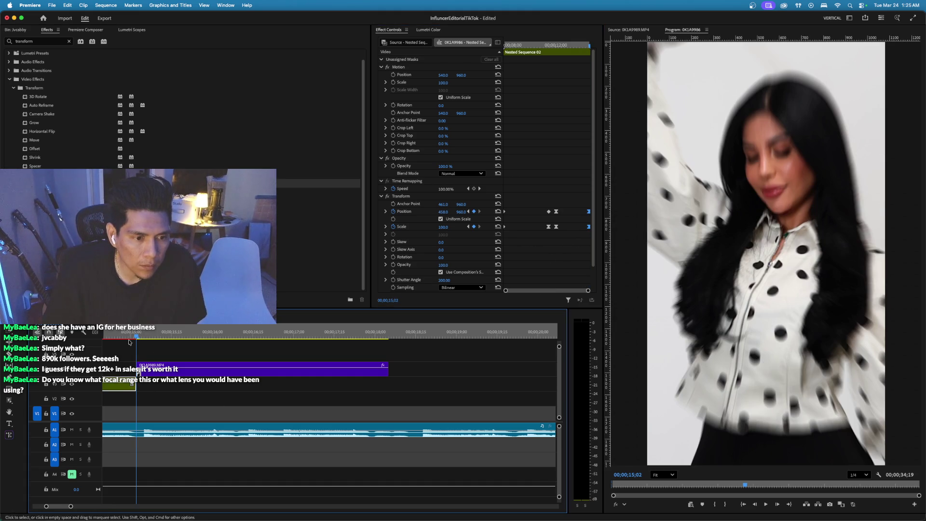
pyautogui.press('space')
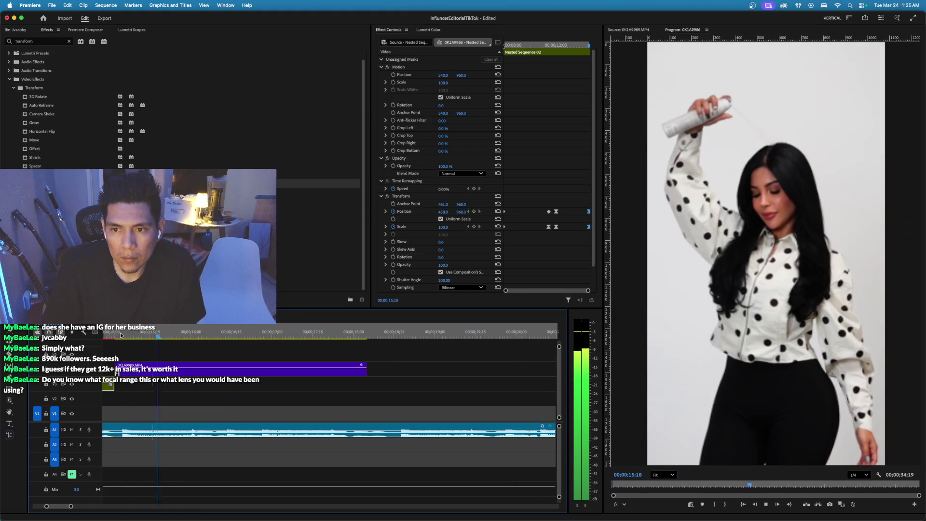
pyautogui.press('space')
# Shorten the 0K1A9989 clip from its end in two trims, previewing each.
pyautogui.hscroll(-3, 227, 349)
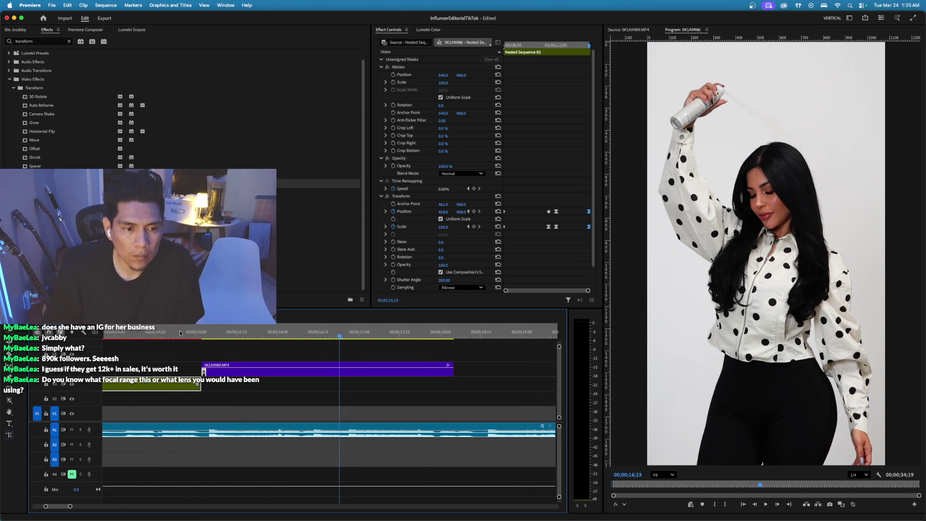
pyautogui.click(170, 330)
pyautogui.press('space')
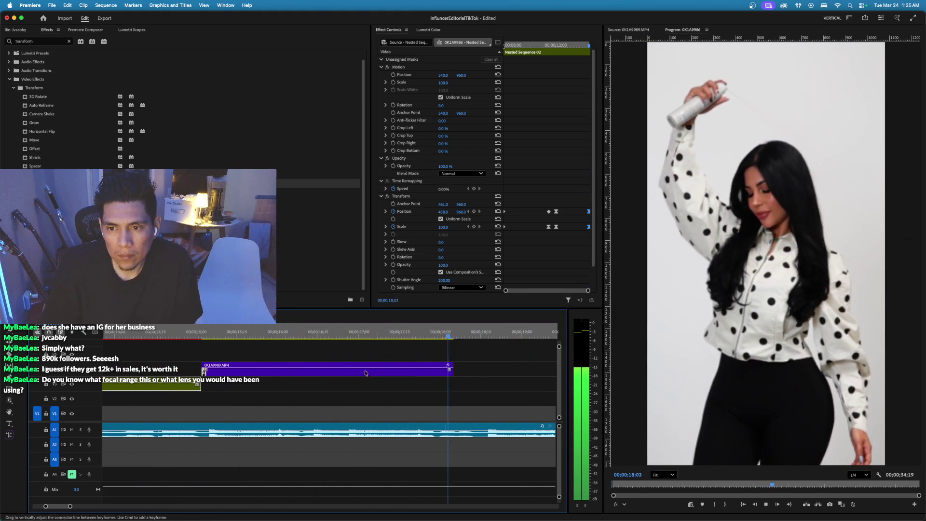
pyautogui.press('space')
pyautogui.moveTo(446, 377); pyautogui.dragTo(347, 371)
pyautogui.click(257, 332)
pyautogui.press('space')
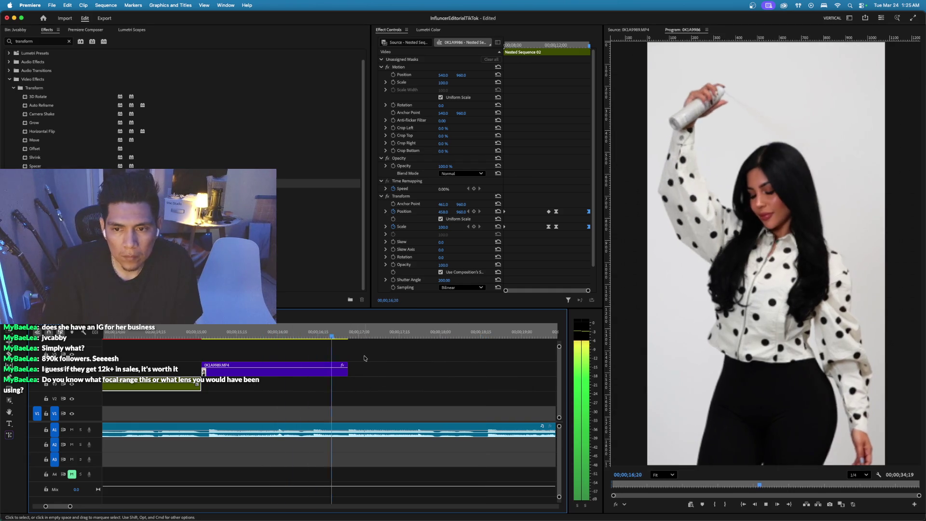
pyautogui.press('space')
pyautogui.moveTo(349, 370); pyautogui.dragTo(315, 371)
pyautogui.click(287, 332)
pyautogui.press('space')
pyautogui.click(234, 332)
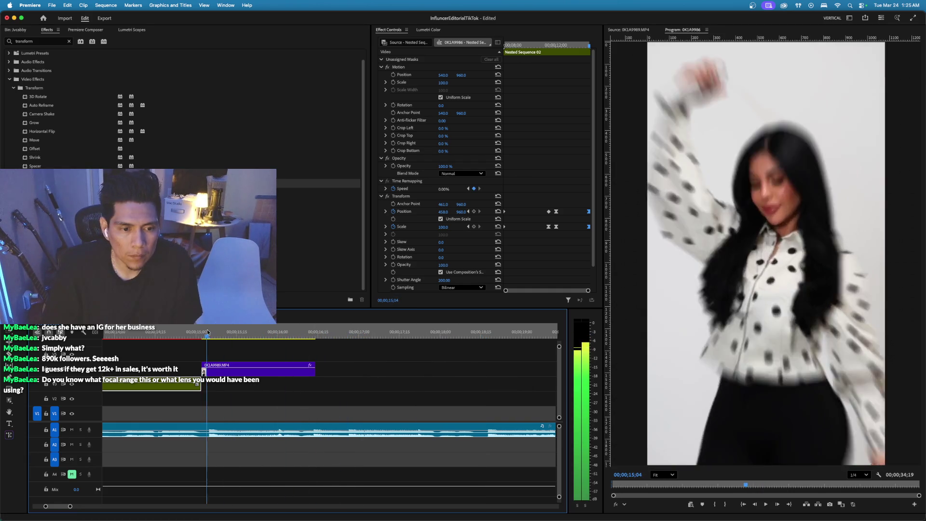
# Add a Transform Scale keyframe at 15;26 raising the clip's zoom above 120.
pyautogui.click(225, 332)
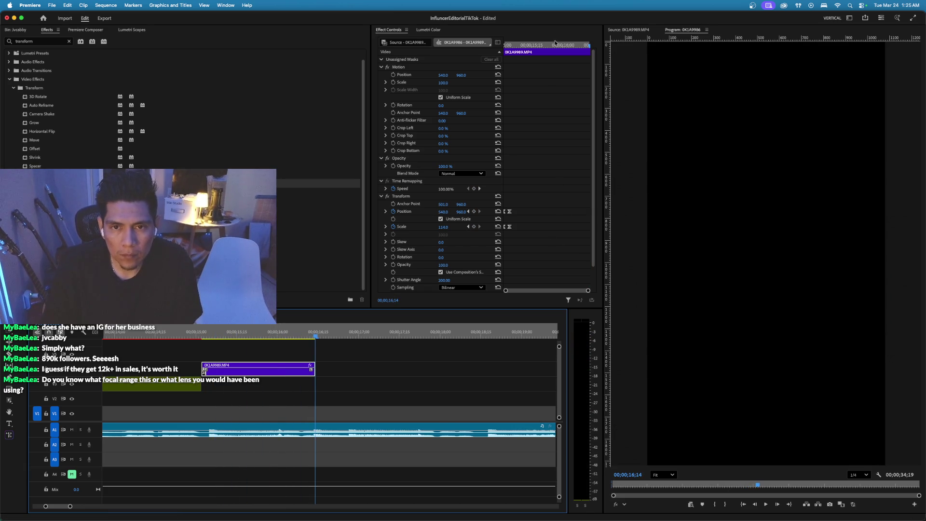
pyautogui.click(554, 45)
pyautogui.moveTo(446, 230)
pyautogui.mouseDown()
pyautogui.moveTo(567, 227)
pyautogui.moveTo(535, 57)
pyautogui.mouseUp()
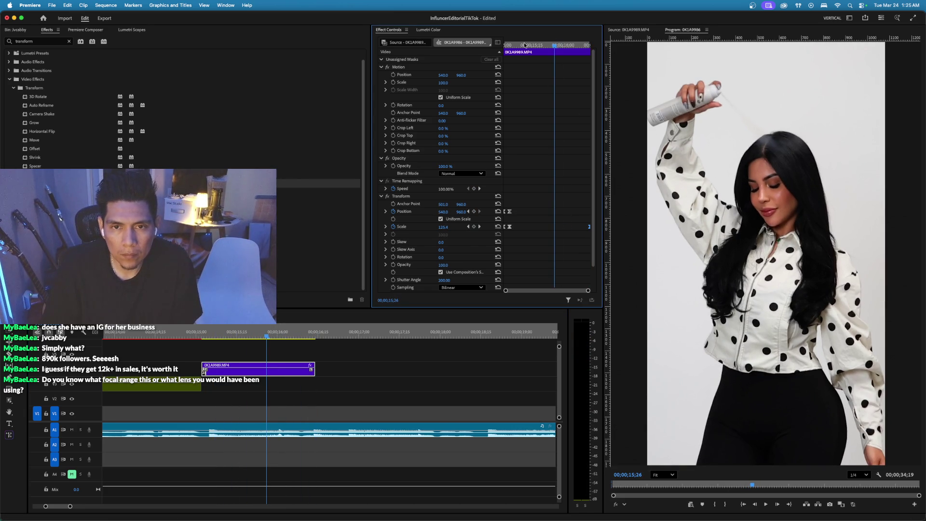
pyautogui.press('space')
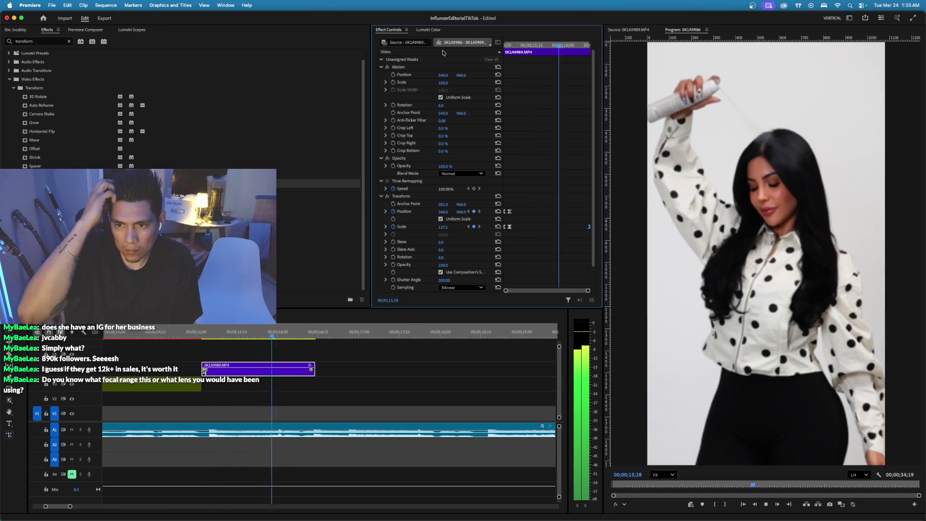
pyautogui.press('space')
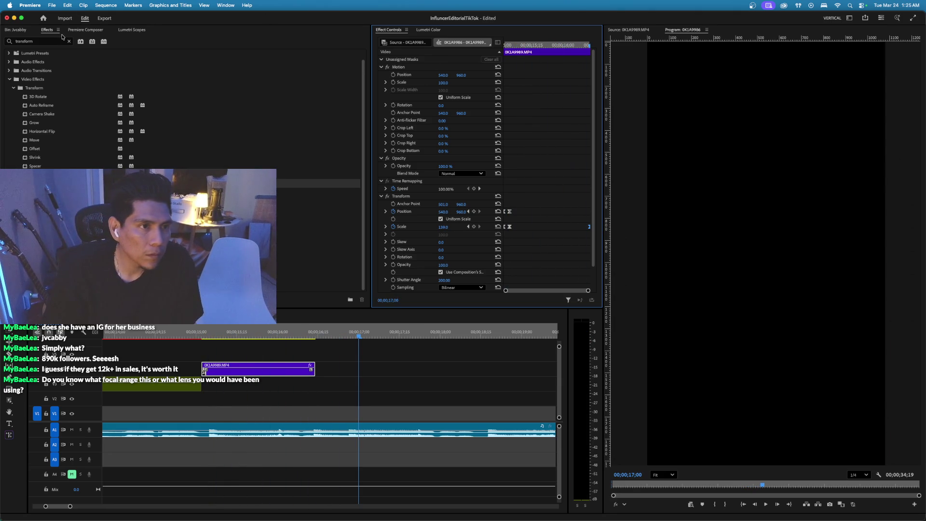
# Preview clips 0K1A9992 and 0K1A9993 in the Source monitor and mark the Grow Tonic shot.
pyautogui.click(20, 30)
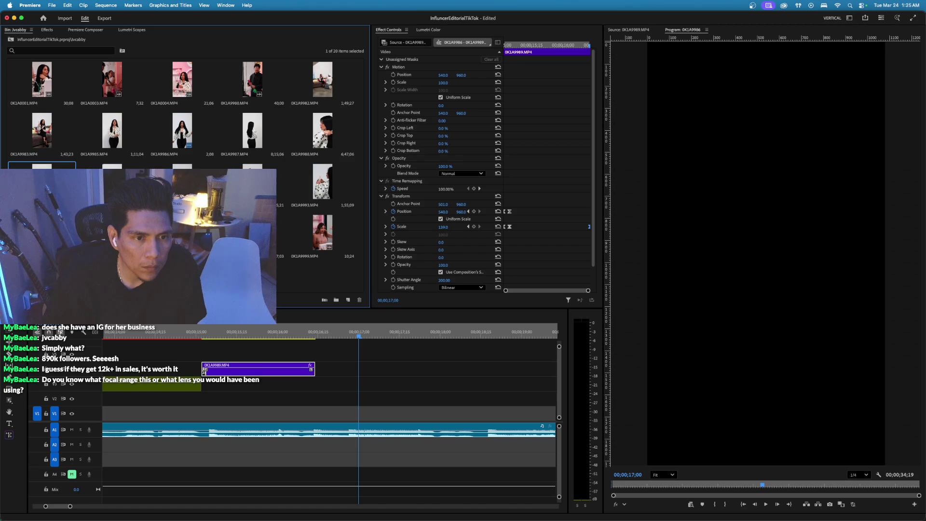
pyautogui.doubleClick(253, 185)
pyautogui.click(661, 486)
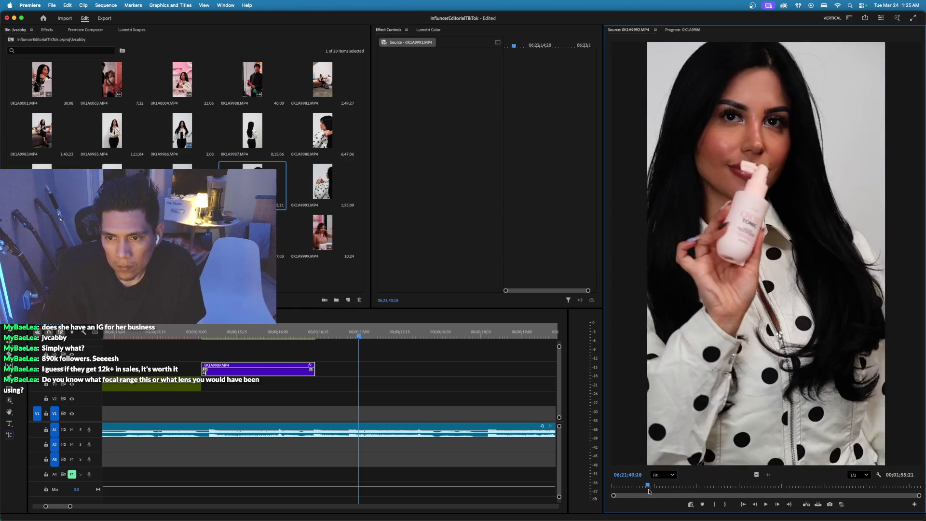
pyautogui.moveTo(661, 488)
pyautogui.mouseDown()
pyautogui.moveTo(791, 491)
pyautogui.moveTo(922, 514)
pyautogui.moveTo(900, 512)
pyautogui.mouseUp()
pyautogui.doubleClick(330, 188)
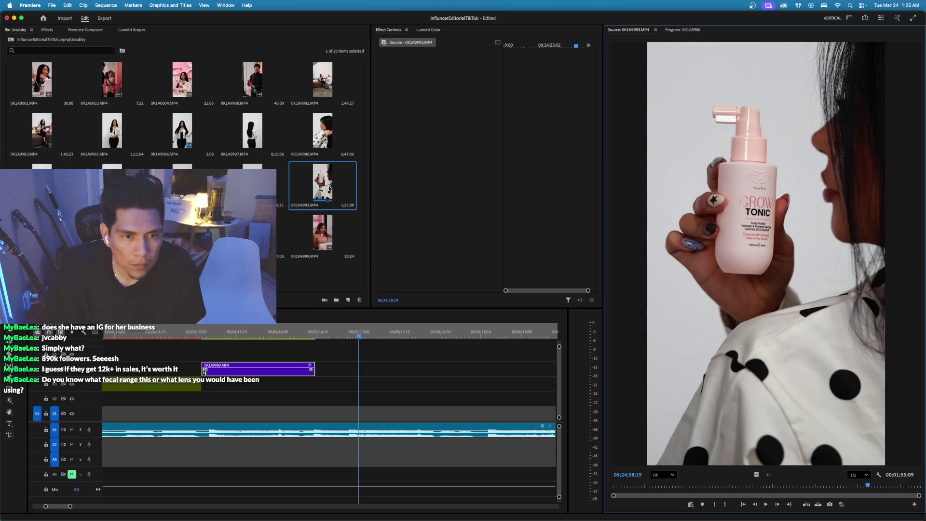
pyautogui.click(666, 484)
pyautogui.moveTo(666, 484)
pyautogui.mouseDown()
pyautogui.moveTo(801, 488)
pyautogui.moveTo(752, 489)
pyautogui.mouseUp()
pyautogui.press('space')
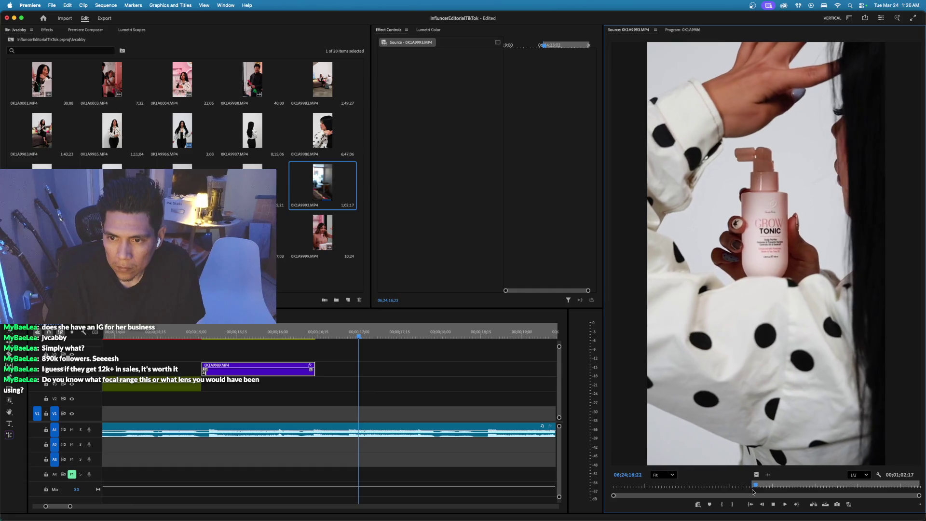
pyautogui.press('space')
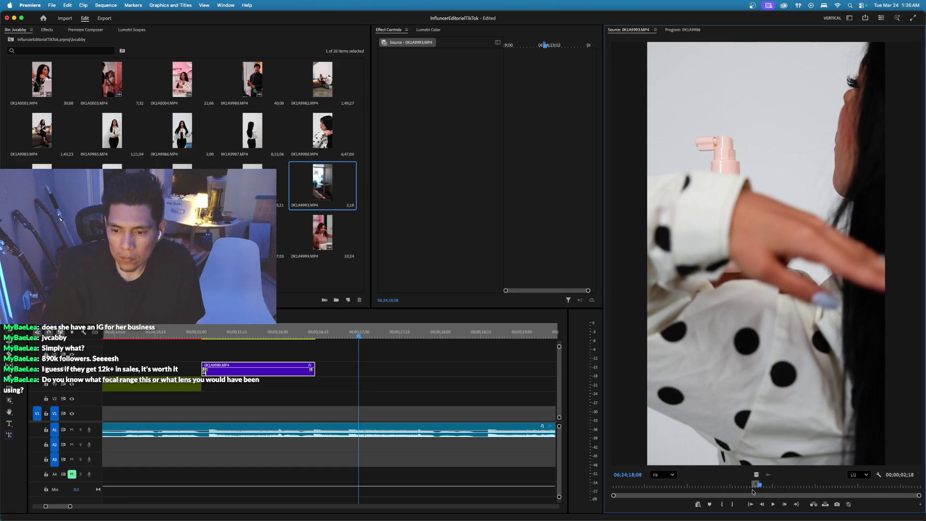
# Place the Grow Tonic shot on V2, trim its end, and slide it after 0K1A9986.
pyautogui.moveTo(756, 475); pyautogui.dragTo(214, 345)
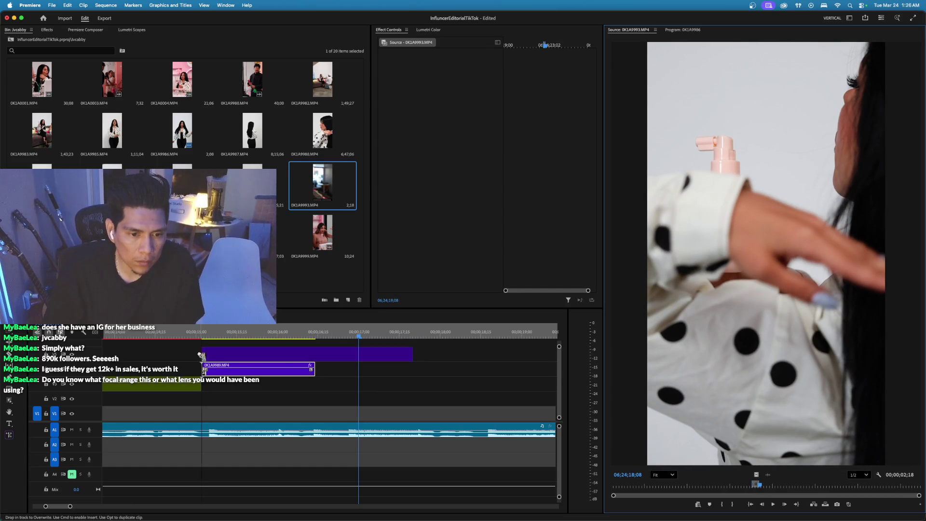
pyautogui.moveTo(417, 356); pyautogui.dragTo(323, 360)
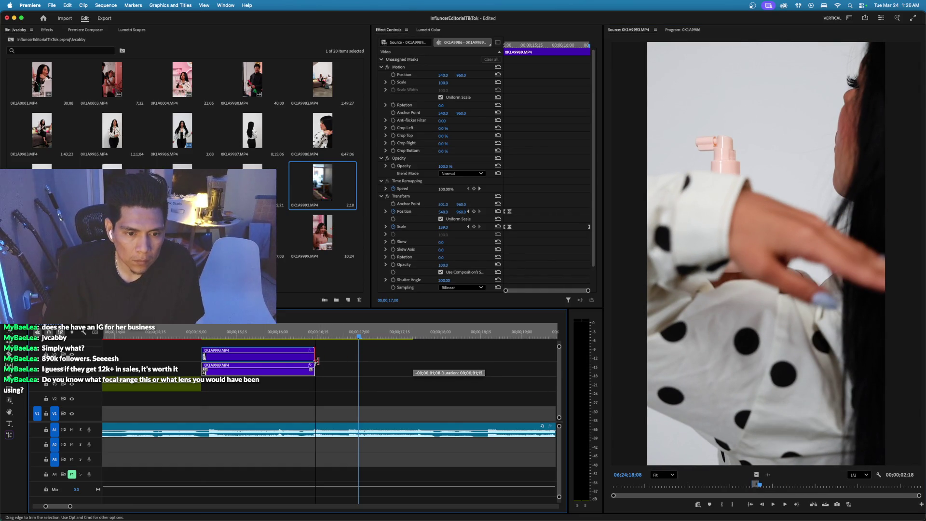
pyautogui.moveTo(251, 359); pyautogui.dragTo(361, 360)
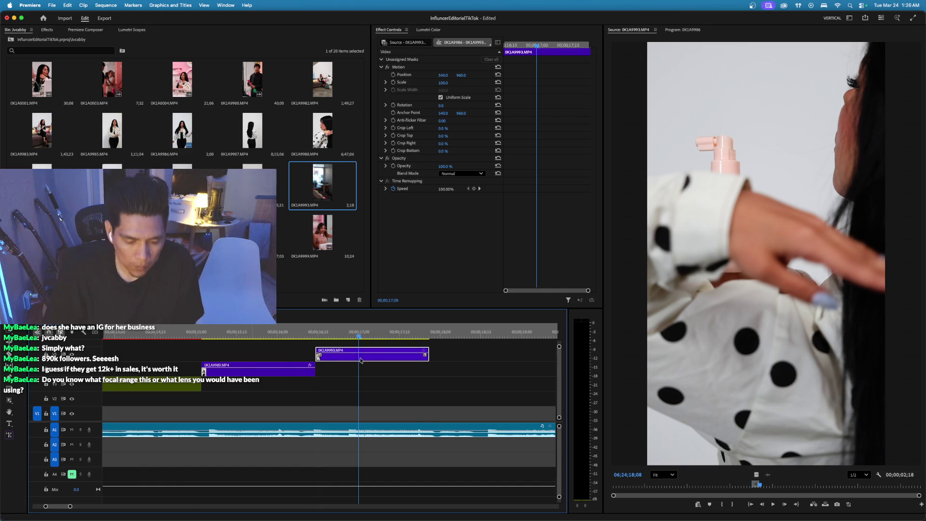
# Play back the Grow Tonic product shot in the sequence twice.
pyautogui.click(222, 338)
pyautogui.press('space')
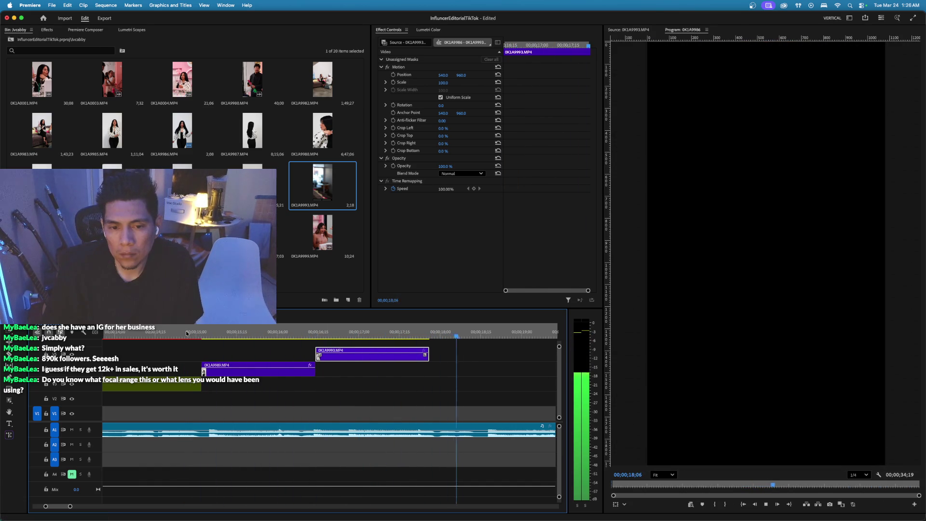
pyautogui.press('space')
pyautogui.press('space')
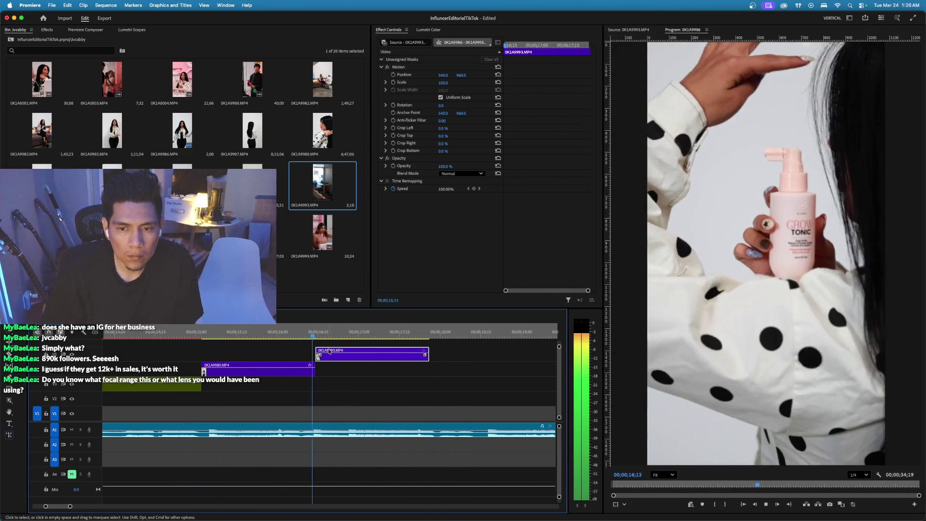
pyautogui.press('space')
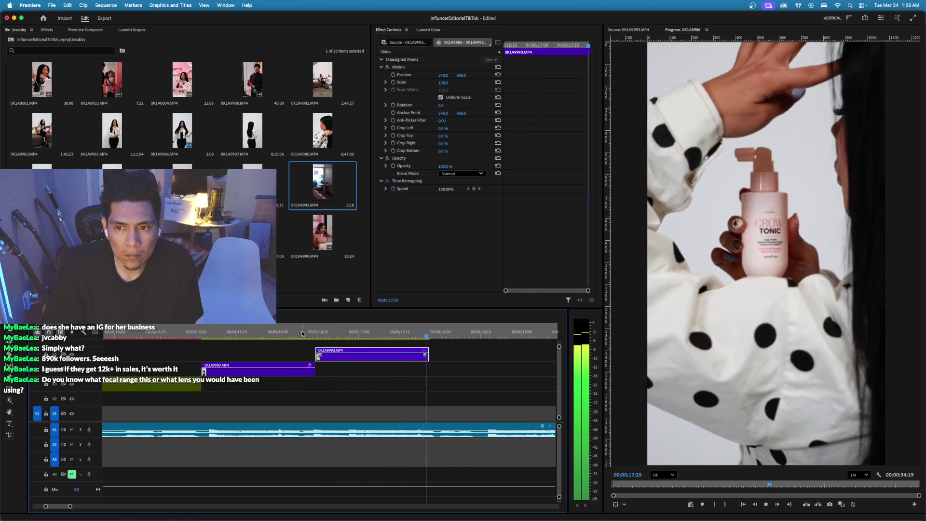
pyautogui.press('space')
# Extend the 0K1A9993 clip's end by 22 frames and replay the lengthened shot.
pyautogui.moveTo(434, 356); pyautogui.dragTo(491, 361)
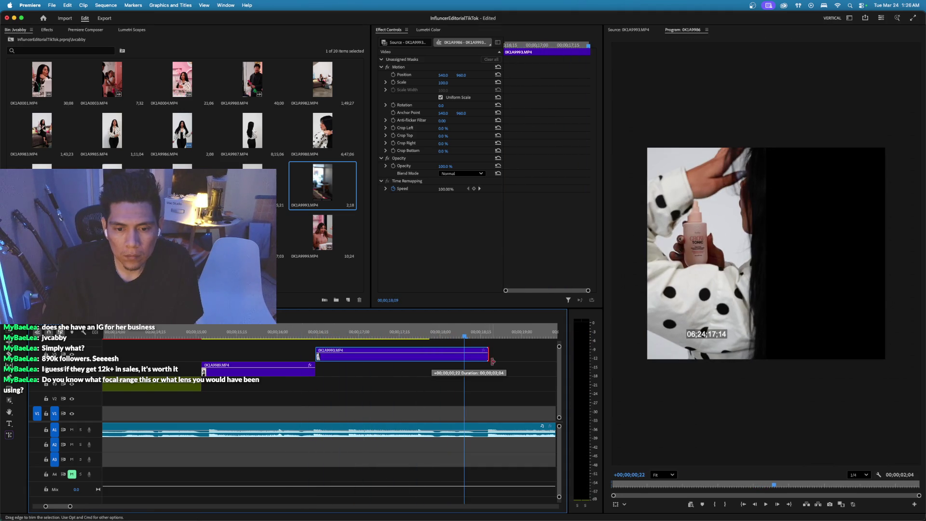
pyautogui.click(528, 333)
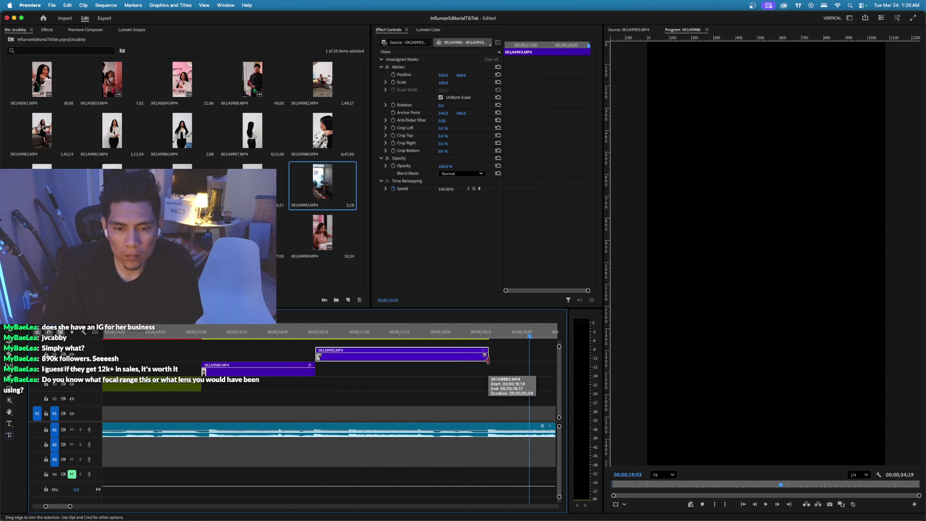
pyautogui.click(323, 337)
pyautogui.press('space')
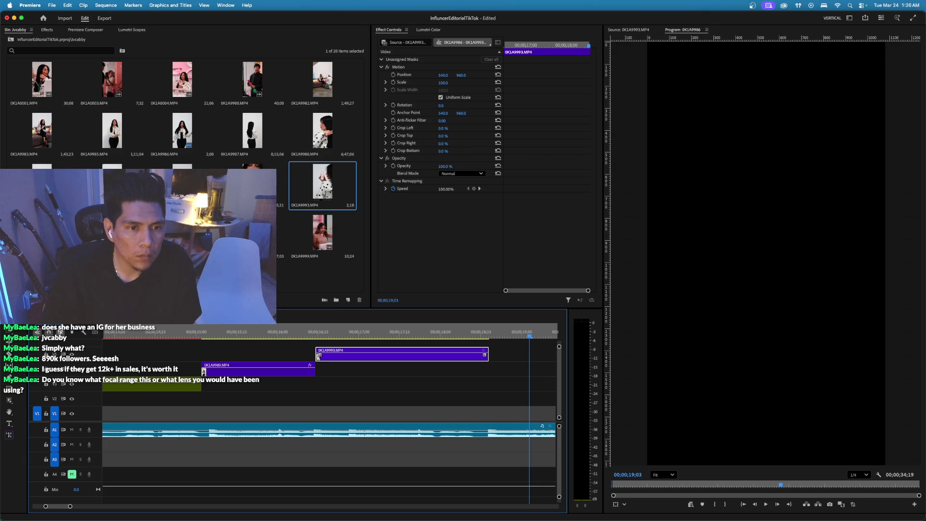
pyautogui.doubleClick(336, 128)
# Mark In and Out points around the hair-brushing moment in 0K1A9988.
pyautogui.moveTo(648, 486); pyautogui.dragTo(838, 488)
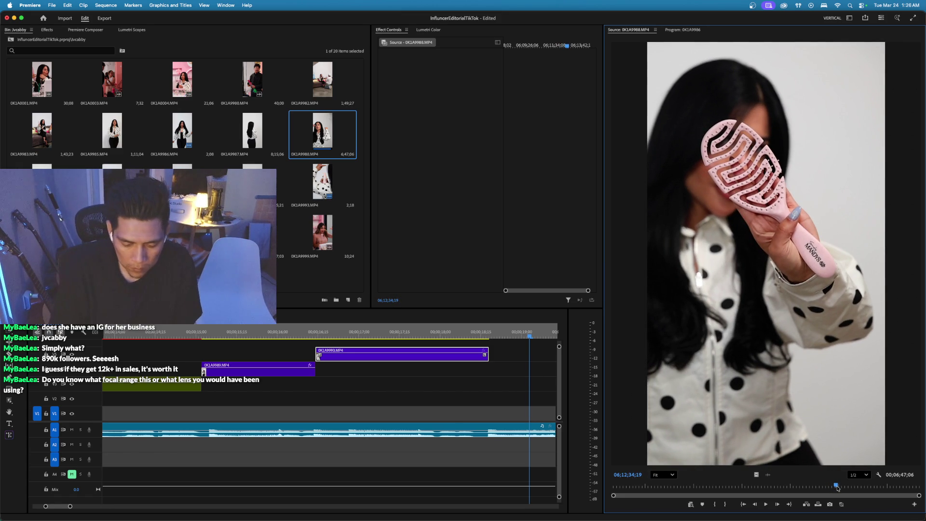
pyautogui.press('i')
pyautogui.press('space')
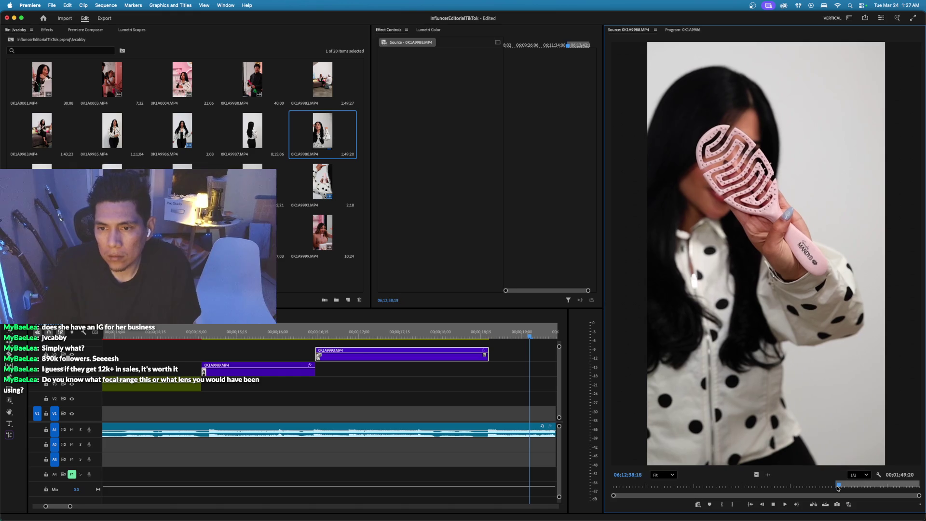
pyautogui.click(852, 486)
pyautogui.moveTo(851, 485); pyautogui.dragTo(869, 488)
pyautogui.press('i')
pyautogui.press('space')
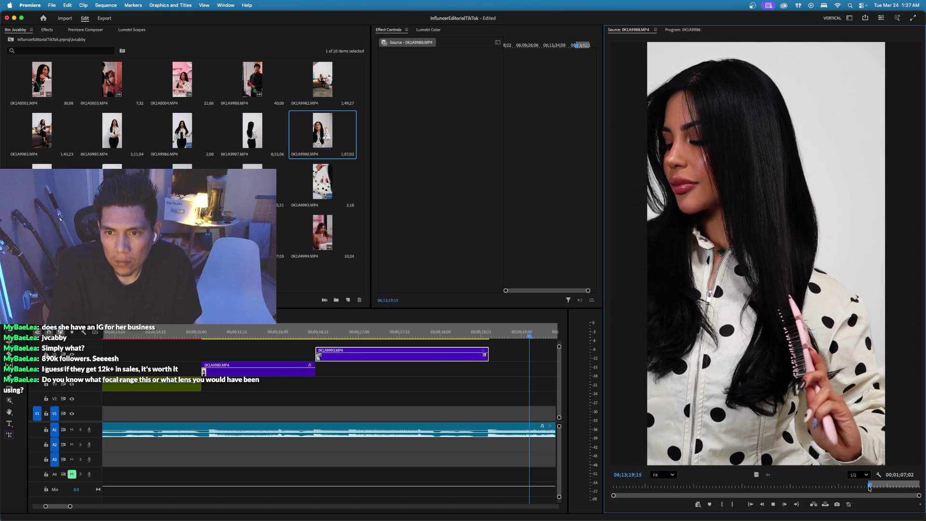
pyautogui.press('o')
pyautogui.press('space')
# Place the hair-brushing shot on V1 right after the Grow Tonic clip and play it.
pyautogui.moveTo(756, 479)
pyautogui.mouseDown()
pyautogui.moveTo(506, 357)
pyautogui.moveTo(508, 377)
pyautogui.moveTo(529, 372)
pyautogui.mouseUp()
pyautogui.moveTo(388, 374); pyautogui.dragTo(428, 378)
pyautogui.moveTo(532, 378)
pyautogui.mouseDown()
pyautogui.moveTo(545, 378)
pyautogui.moveTo(530, 378)
pyautogui.mouseUp()
pyautogui.click(440, 336)
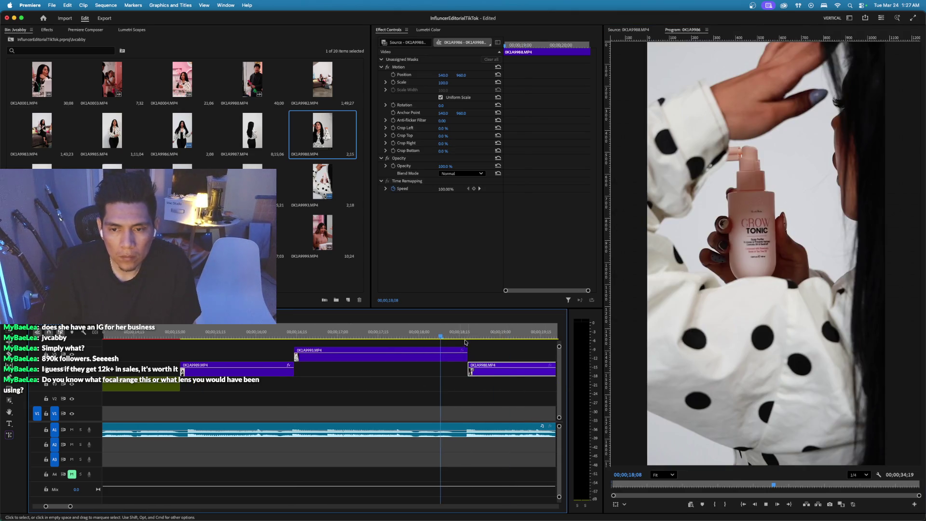
pyautogui.press('space')
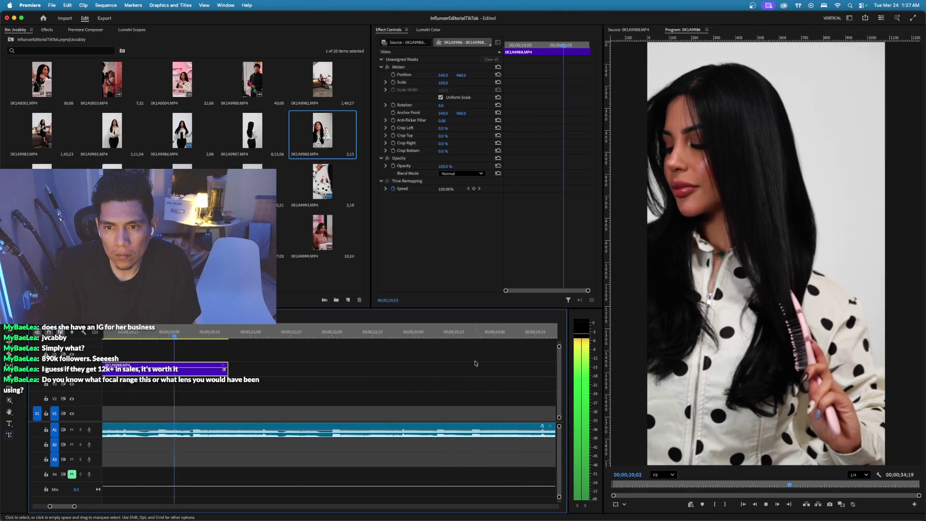
pyautogui.press('space')
# Zoom the timeline out and lengthen the hair-brushing clip's end by 27 frames.
pyautogui.press('-')
pyautogui.press('-')
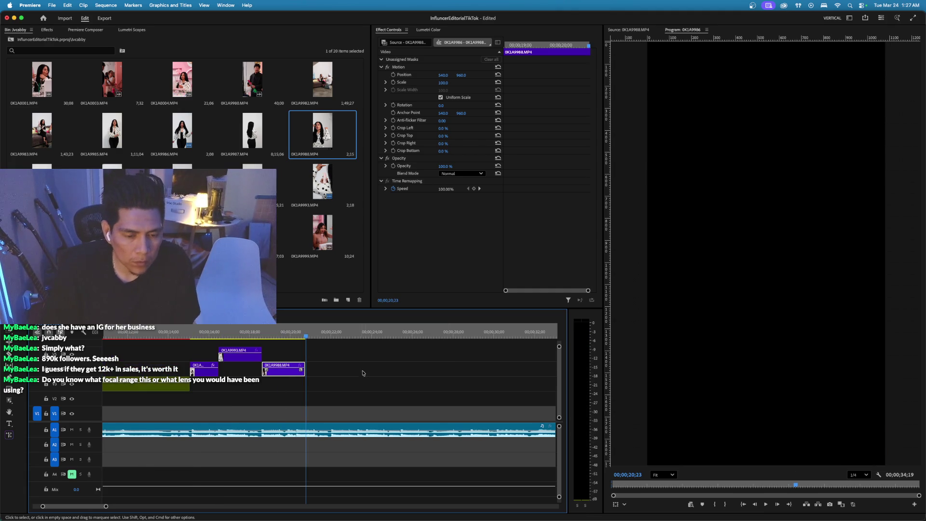
pyautogui.press('space')
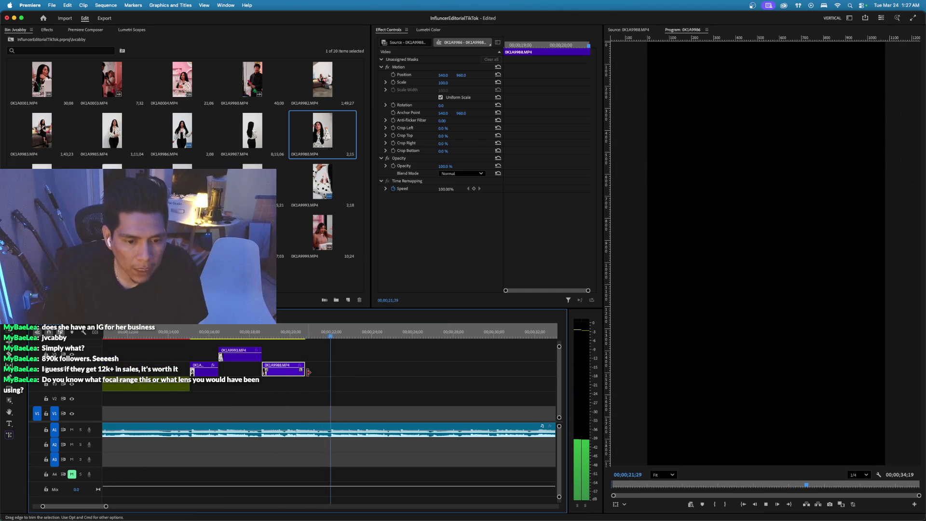
pyautogui.moveTo(310, 371); pyautogui.dragTo(331, 373)
pyautogui.click(284, 338)
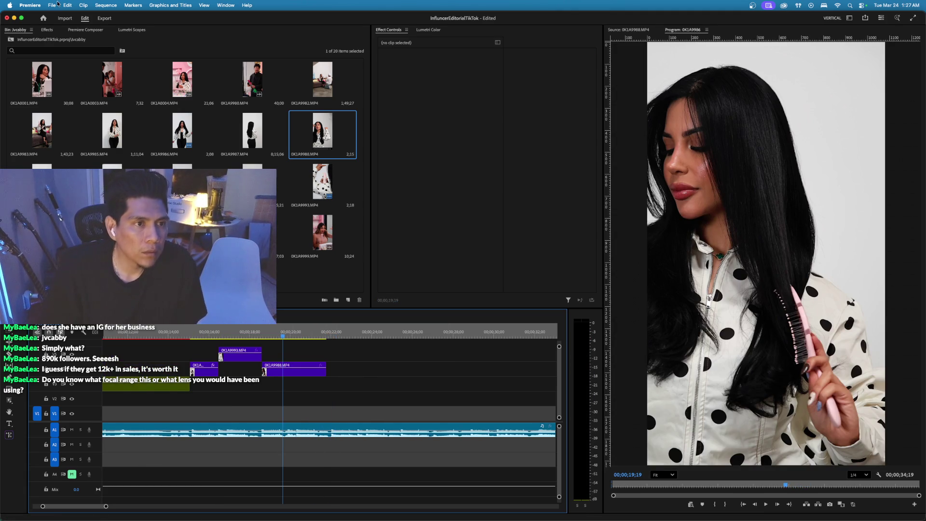
pyautogui.click(47, 30)
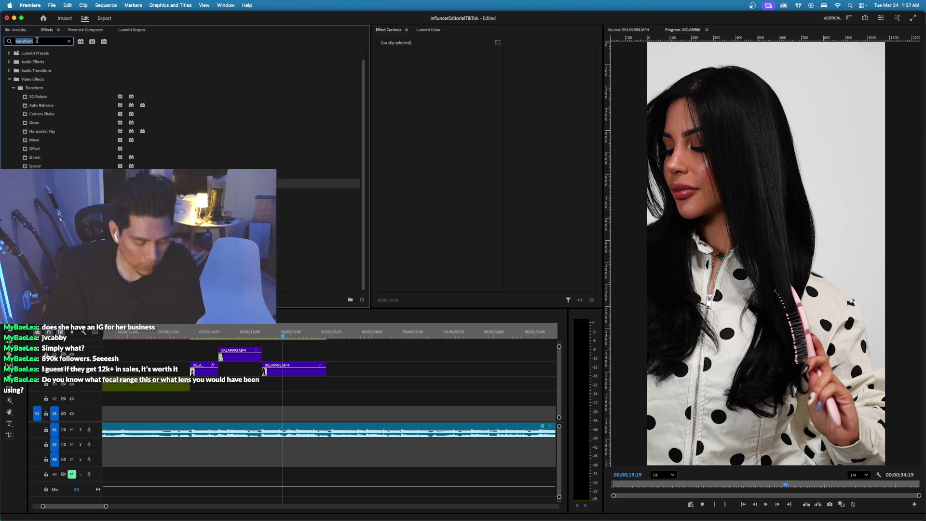
# Apply Warp Stabilizer to the 0K1A9988 hair-brushing clip and play it back.
pyautogui.write('warp')
pyautogui.moveTo(44, 103)
pyautogui.mouseDown()
pyautogui.moveTo(332, 382)
pyautogui.moveTo(294, 369)
pyautogui.mouseUp()
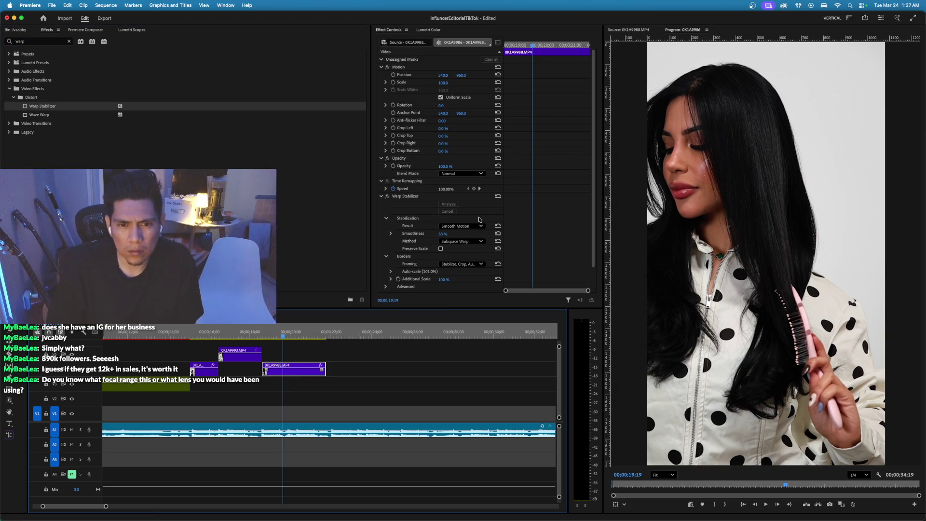
pyautogui.click(251, 334)
pyautogui.press('space')
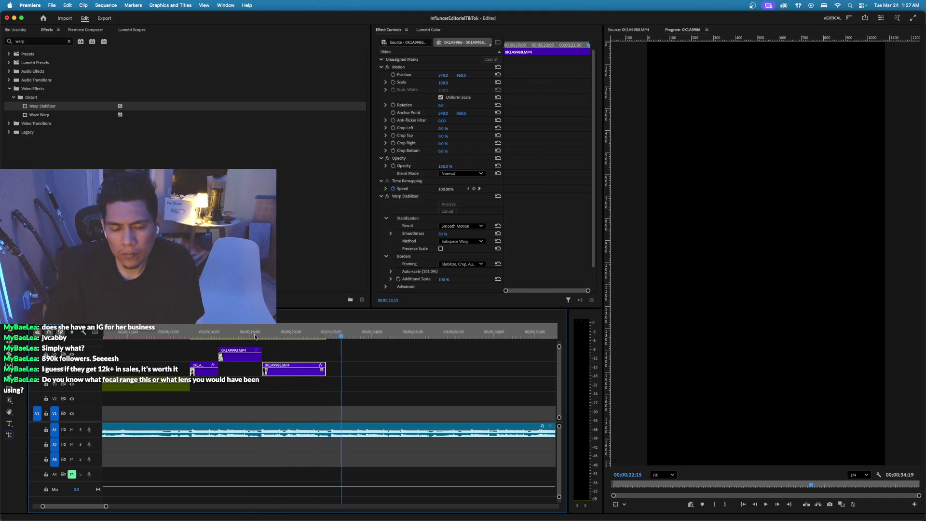
# Extend the clip by 14 frames, analyze the stabilization, and render previews.
pyautogui.click(333, 336)
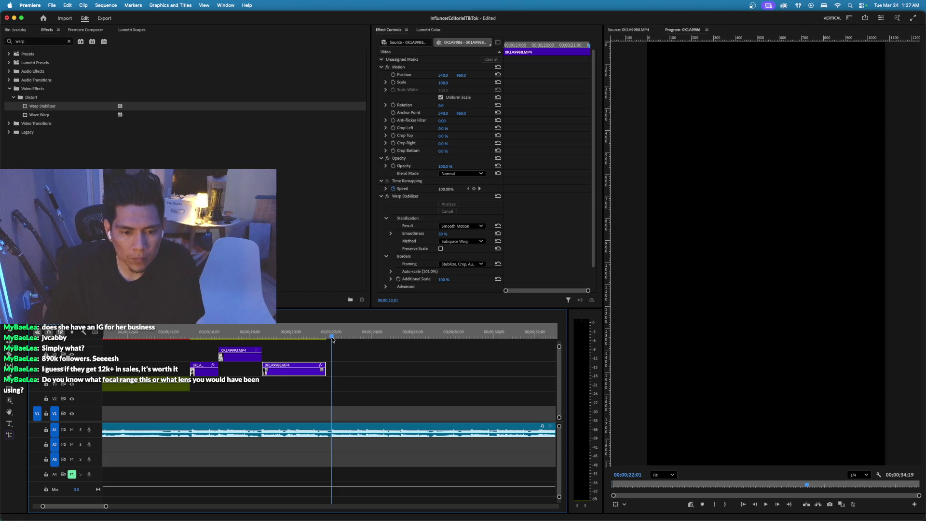
pyautogui.moveTo(330, 369); pyautogui.dragTo(337, 368)
pyautogui.click(449, 205)
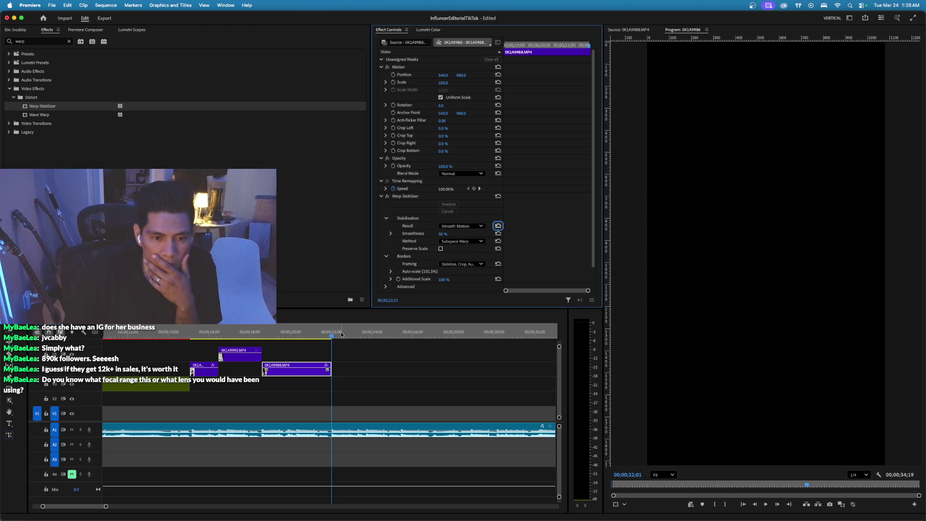
pyautogui.click(340, 334)
pyautogui.press('Return')
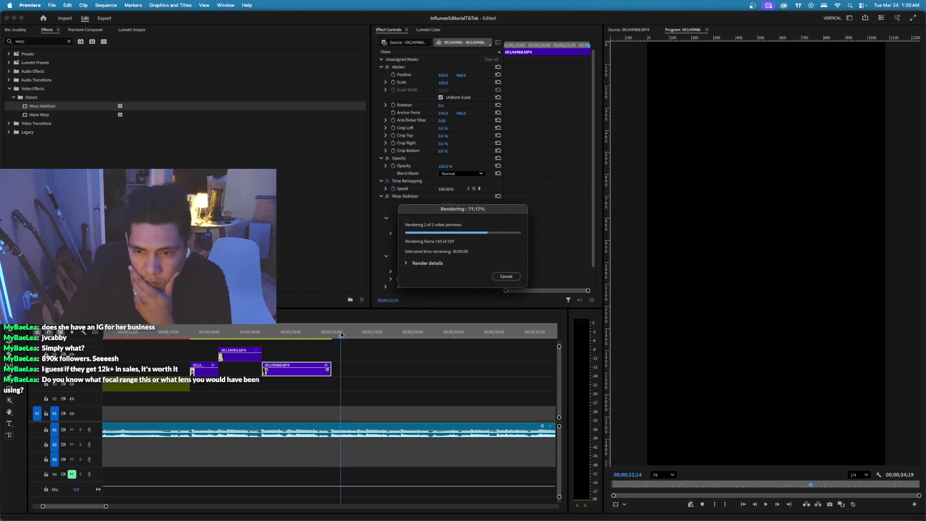
pyautogui.press('-')
pyautogui.press('-')
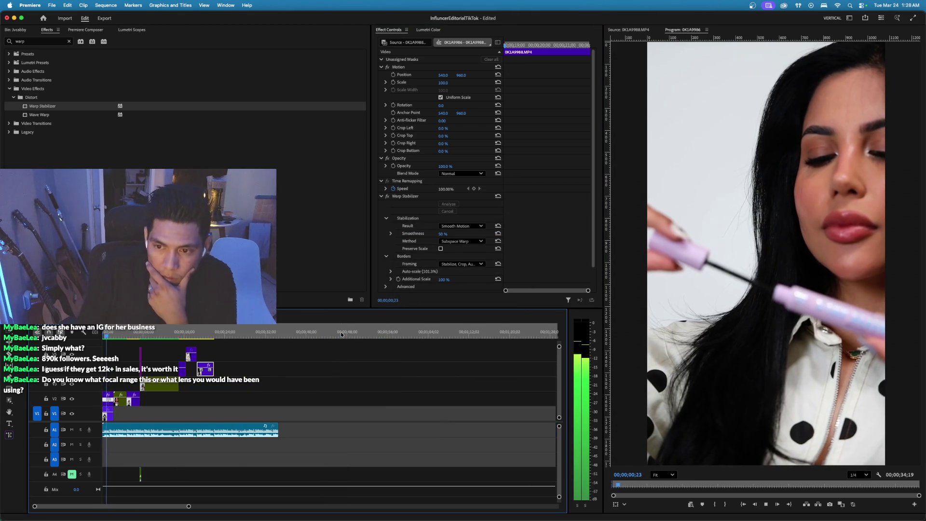
# Play the sequence, zoom in, and nudge the hair-brushing clip slightly earlier.
pyautogui.press('space')
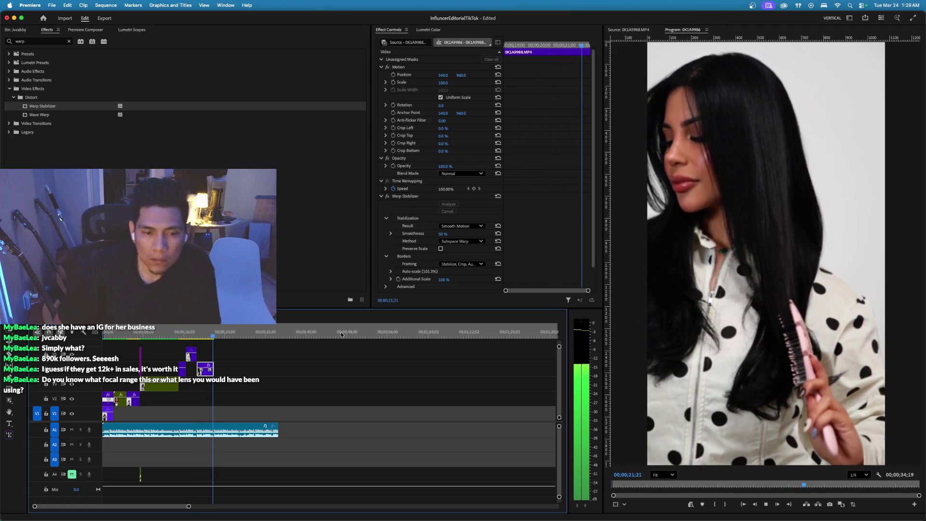
pyautogui.press('space')
pyautogui.press('=')
pyautogui.press('=')
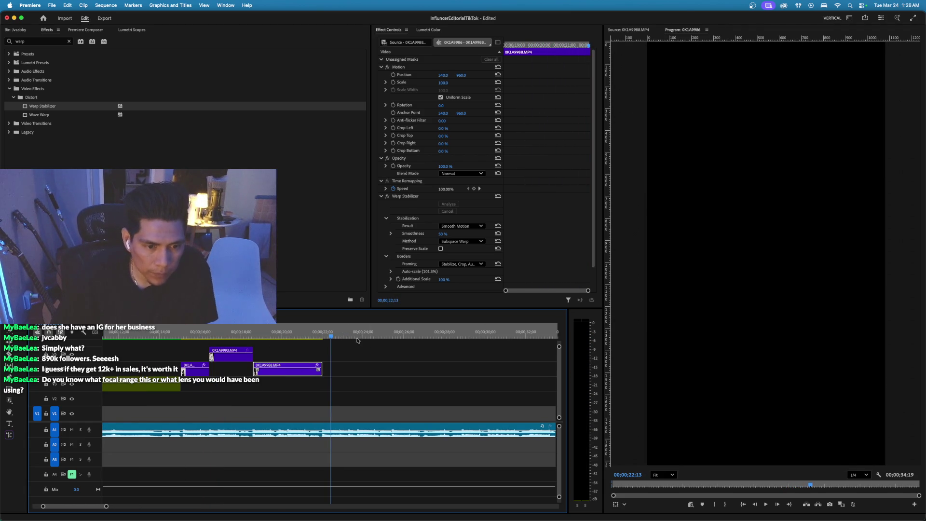
pyautogui.moveTo(273, 375)
pyautogui.mouseDown()
pyautogui.moveTo(230, 375)
pyautogui.moveTo(278, 380)
pyautogui.mouseUp()
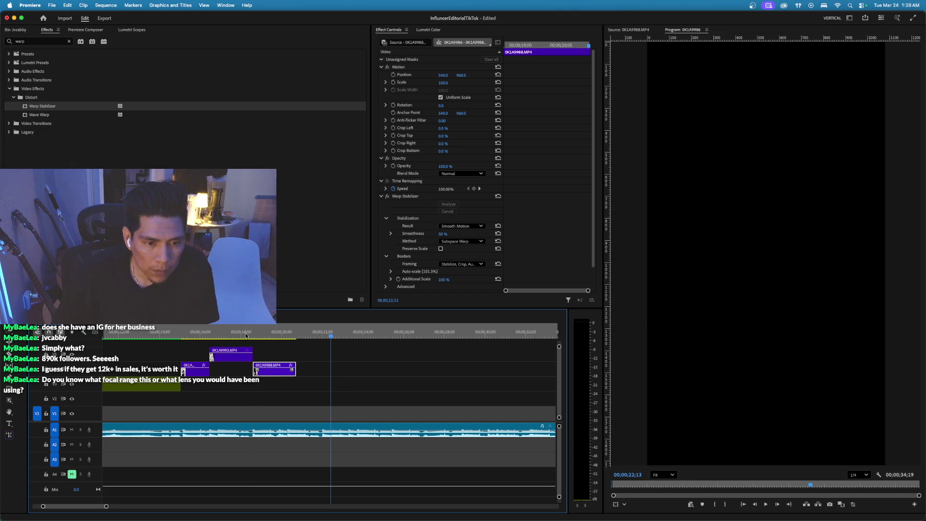
pyautogui.click(268, 334)
pyautogui.press('space')
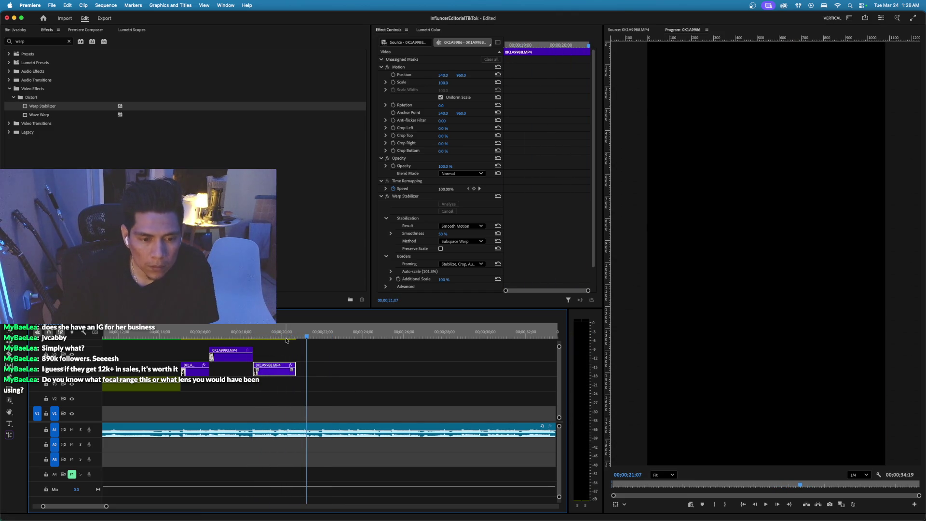
pyautogui.click(281, 334)
# Trim the 0K1A9988 clip's end shorter in two passes and play back the cut.
pyautogui.moveTo(296, 363); pyautogui.dragTo(287, 362)
pyautogui.click(265, 333)
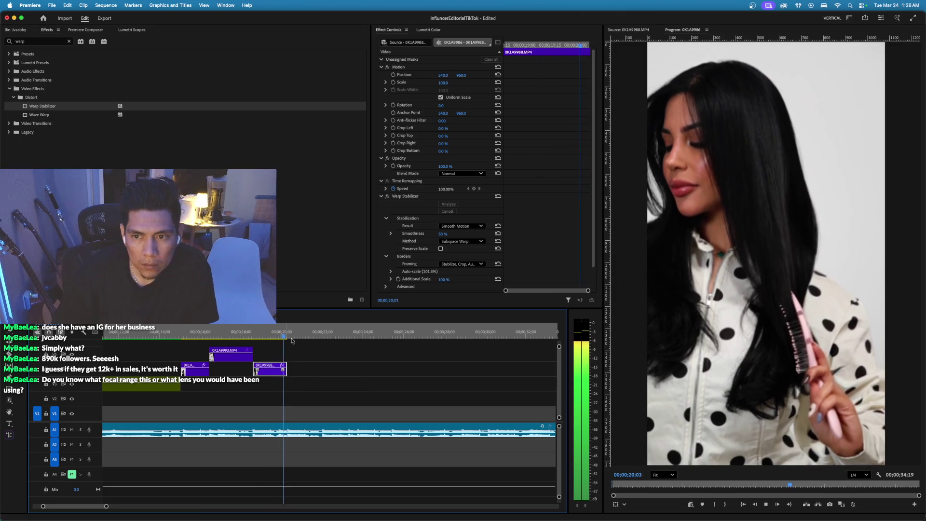
pyautogui.hscroll(2, 270, 338)
pyautogui.click(247, 334)
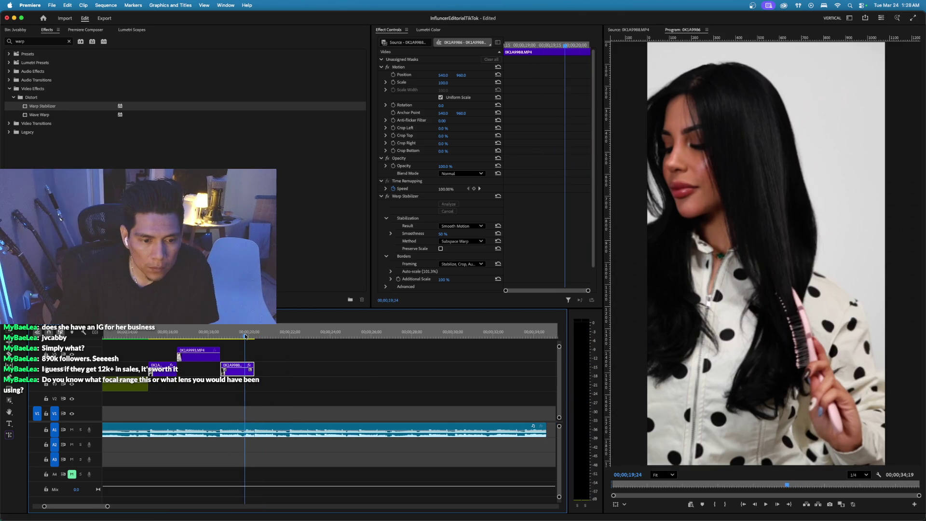
pyautogui.click(245, 333)
pyautogui.moveTo(257, 371); pyautogui.dragTo(247, 360)
pyautogui.press('space')
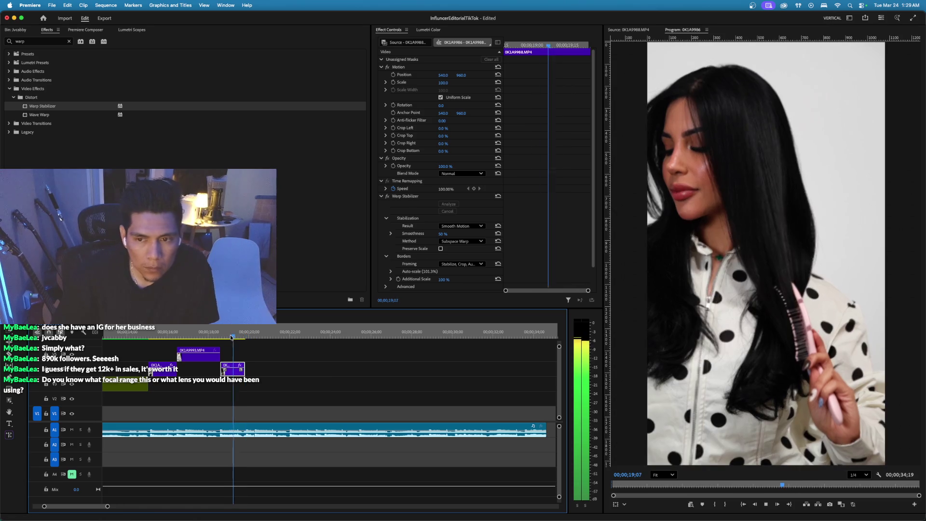
# Preview clip 0K1A9986 from the source bin and set an In point.
pyautogui.click(16, 29)
pyautogui.doubleClick(179, 127)
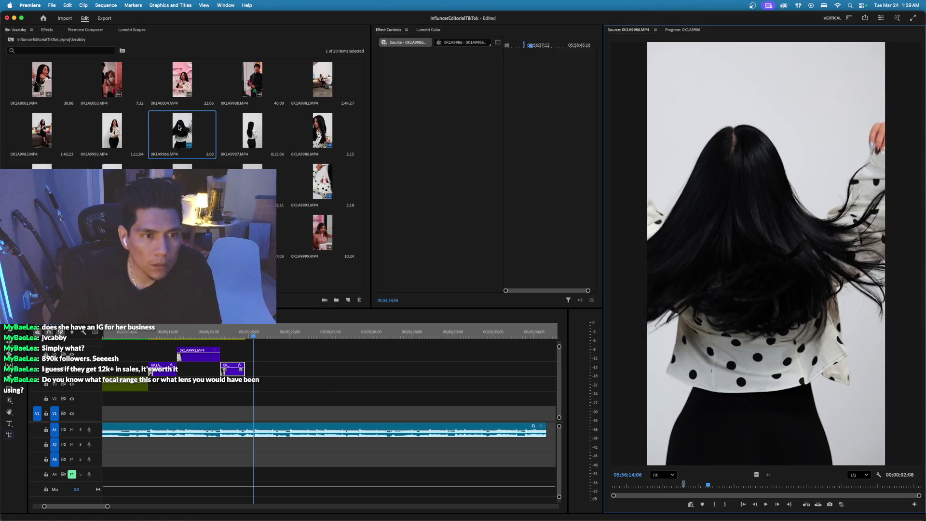
pyautogui.click(683, 485)
pyautogui.moveTo(682, 487)
pyautogui.mouseDown()
pyautogui.moveTo(788, 502)
pyautogui.moveTo(837, 499)
pyautogui.moveTo(841, 483)
pyautogui.moveTo(913, 485)
pyautogui.moveTo(654, 491)
pyautogui.moveTo(682, 518)
pyautogui.moveTo(740, 517)
pyautogui.mouseUp()
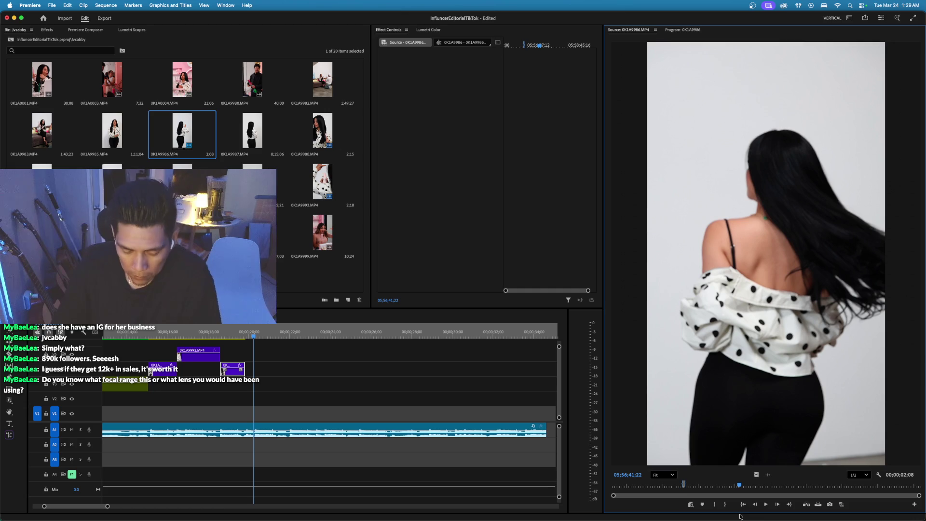
pyautogui.press('i')
pyautogui.press('space')
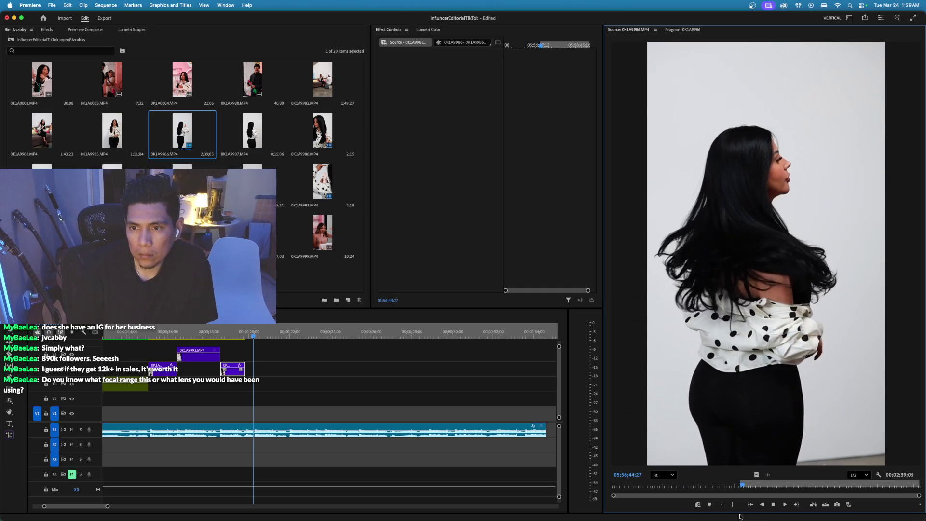
pyautogui.press('i')
pyautogui.press('space')
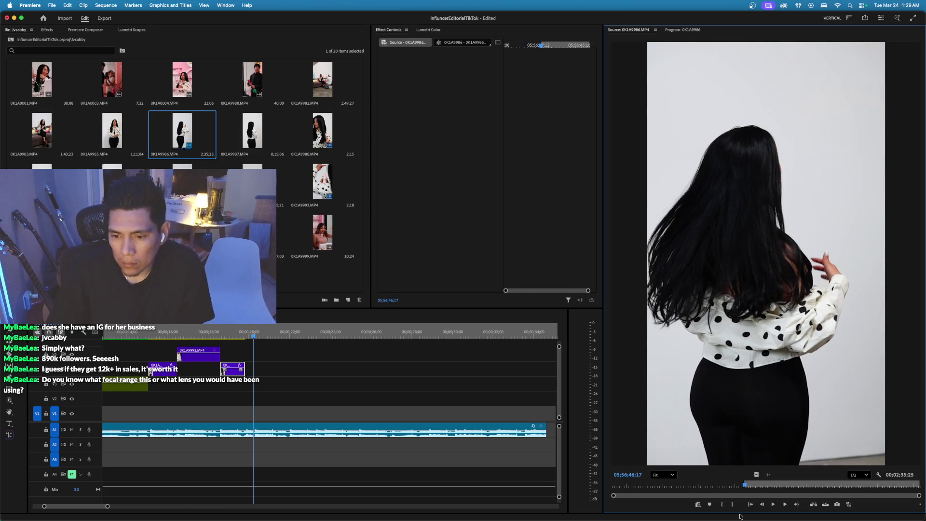
# Mark a 4;29-long In/Out section of 0K1A9987 and place it after the hairbrush clip.
pyautogui.doubleClick(252, 130)
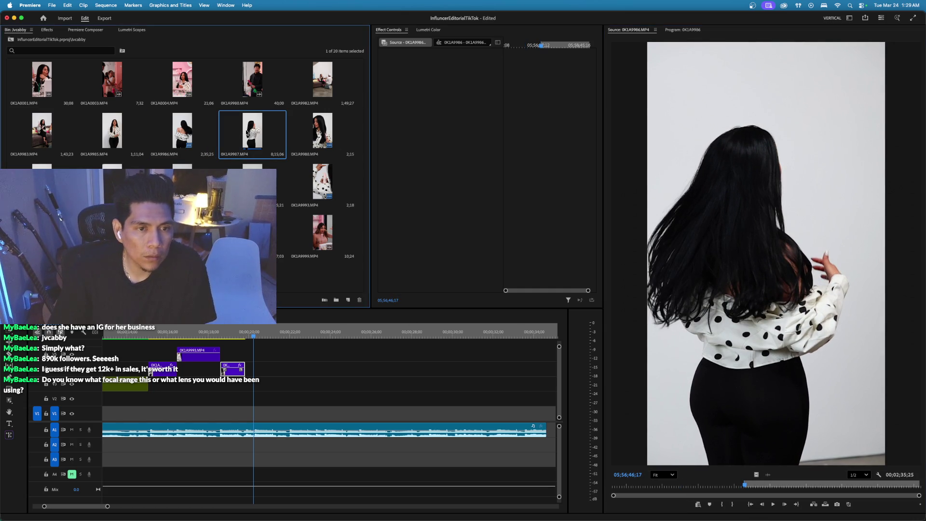
pyautogui.moveTo(663, 485)
pyautogui.mouseDown()
pyautogui.moveTo(750, 495)
pyautogui.moveTo(743, 497)
pyautogui.mouseUp()
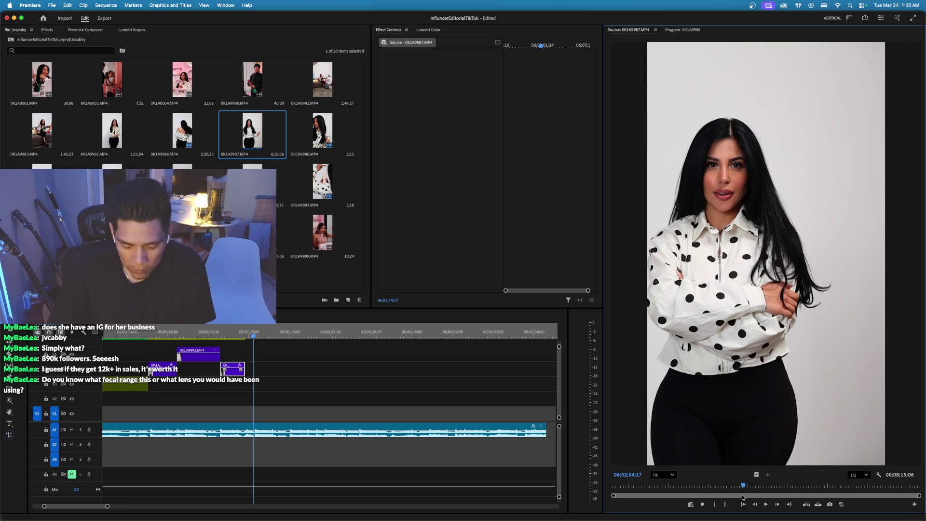
pyautogui.press('i')
pyautogui.press('space')
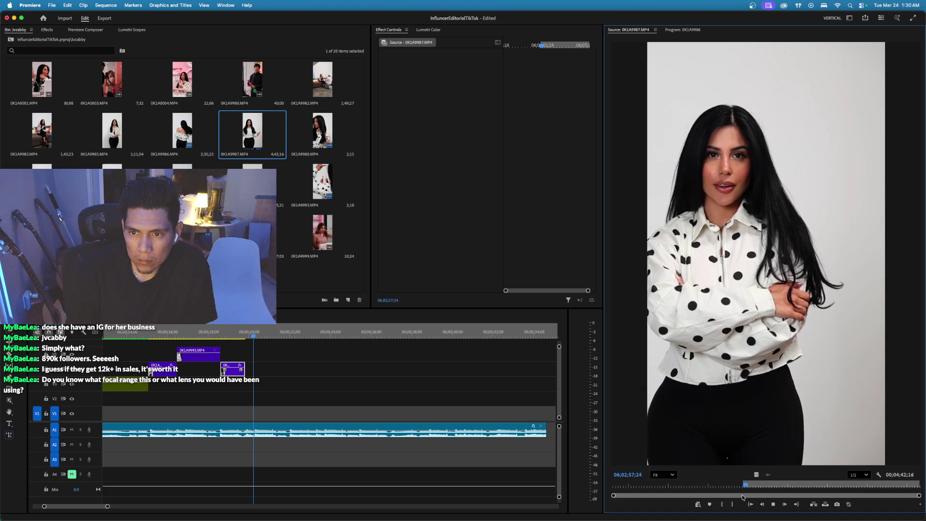
pyautogui.press('o')
pyautogui.press('space')
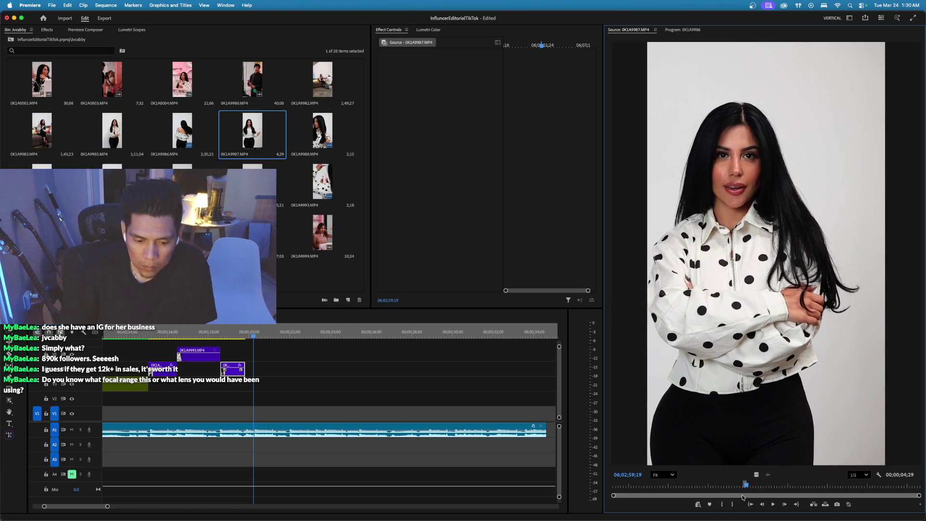
pyautogui.moveTo(756, 476)
pyautogui.mouseDown()
pyautogui.moveTo(277, 408)
pyautogui.moveTo(246, 389)
pyautogui.mouseUp()
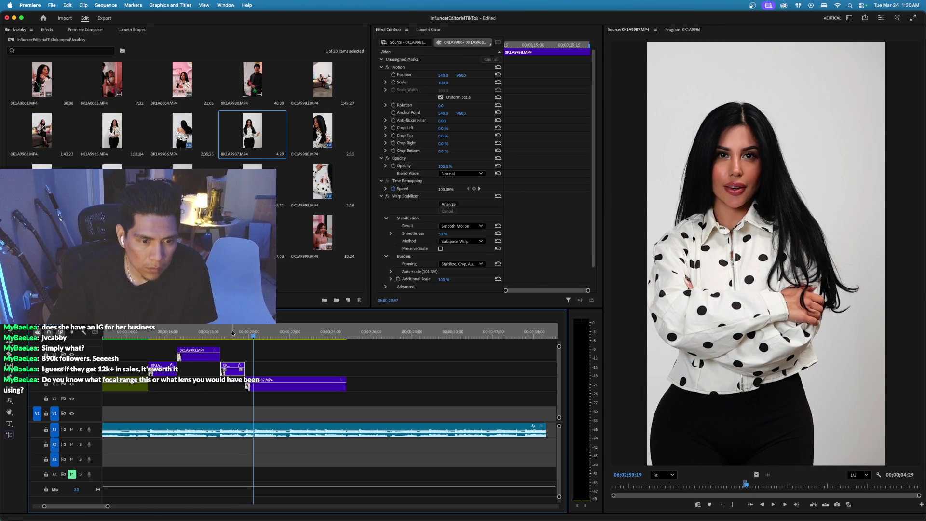
# Trim 29 frames off the 0K1A9987 clip's end, preview it, and return to the project's top folder.
pyautogui.press('space')
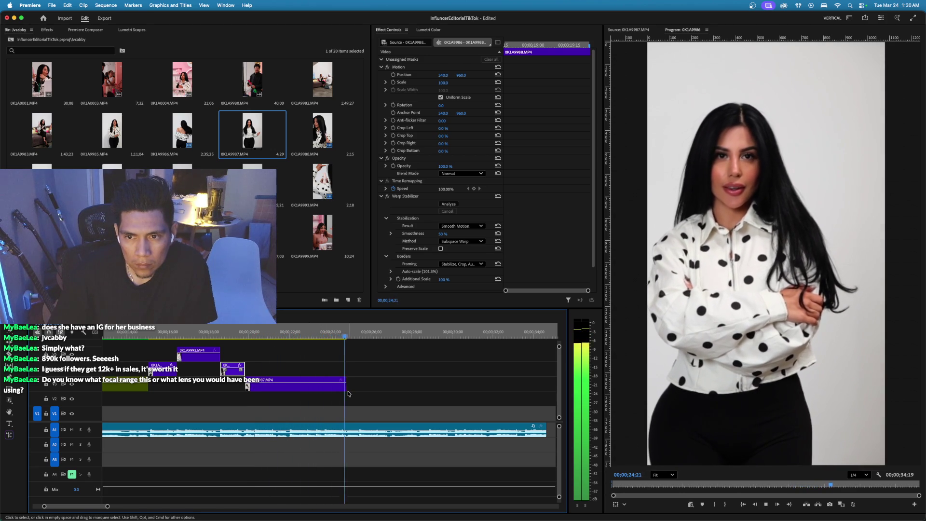
pyautogui.moveTo(346, 393); pyautogui.dragTo(326, 396)
pyautogui.click(213, 330)
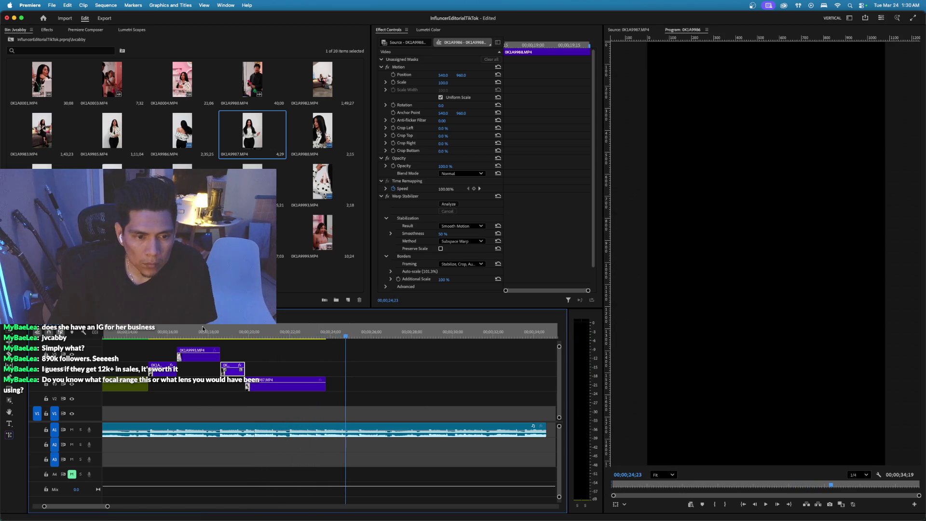
pyautogui.press('space')
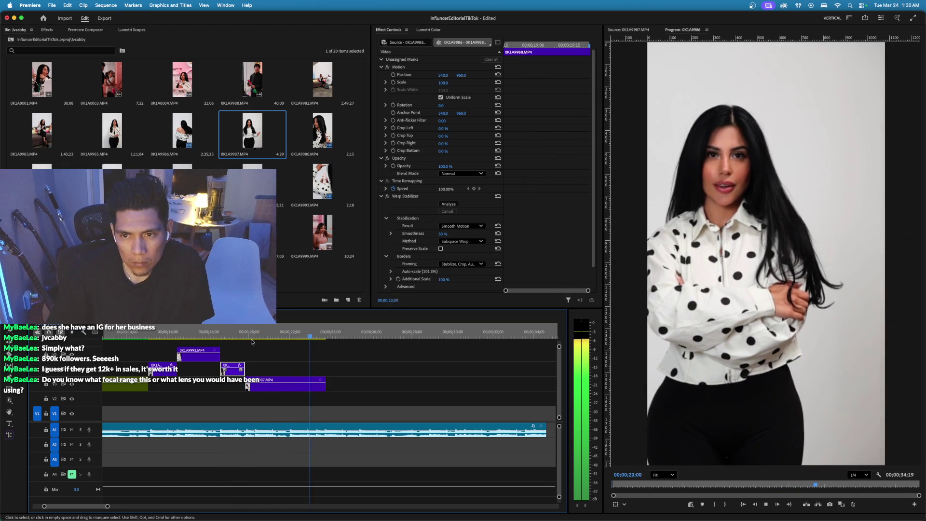
pyautogui.press('space')
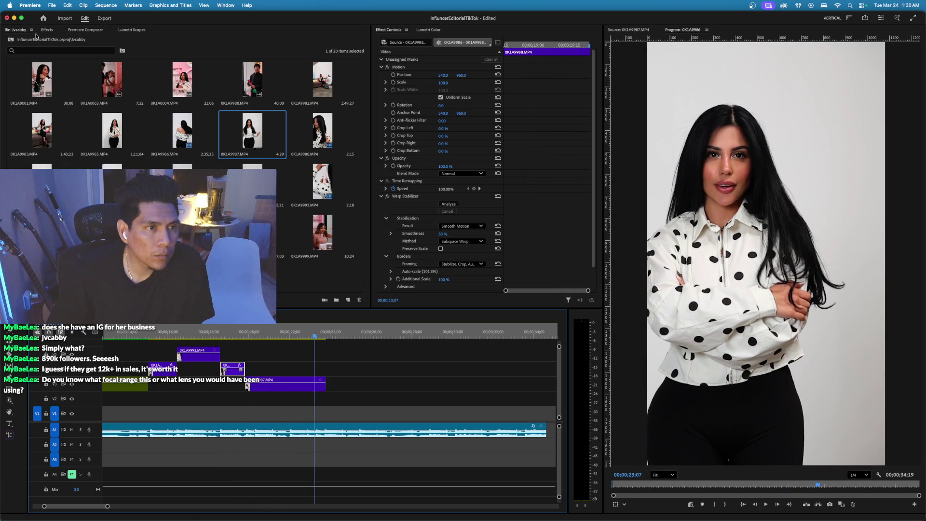
pyautogui.click(10, 43)
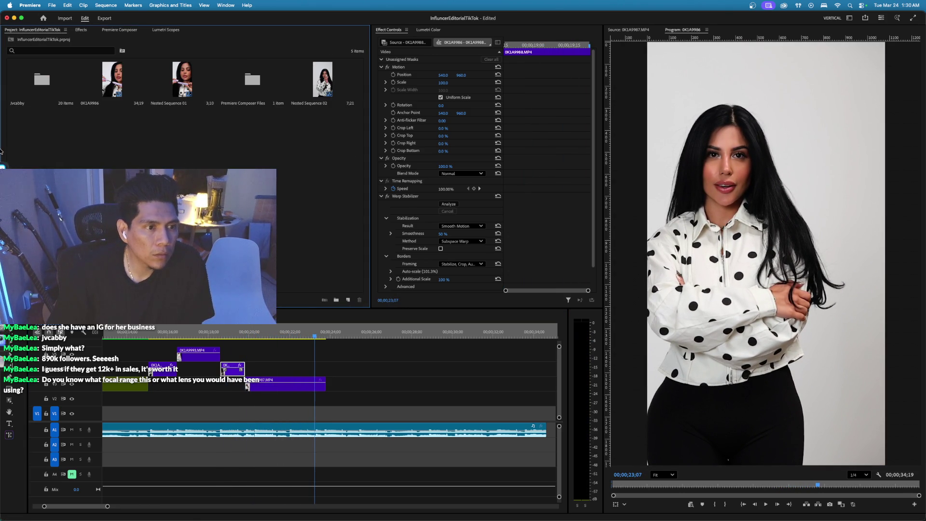
# In Finder, browse the LOGOS folders on CupidLips26 and AO-03-2025 to the SIMPLY MANDYS folder.
pyautogui.press('super+Tab')
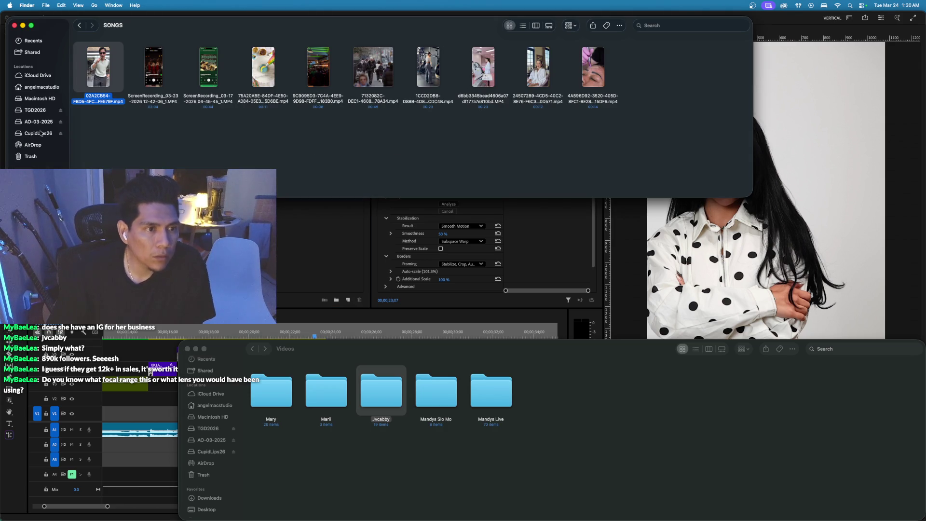
pyautogui.click(41, 134)
pyautogui.doubleClick(106, 73)
pyautogui.doubleClick(153, 76)
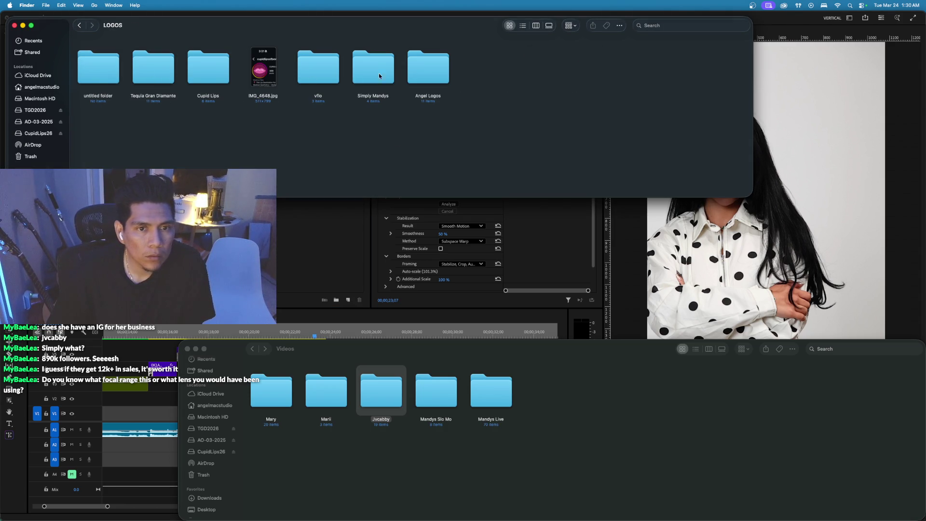
pyautogui.doubleClick(379, 71)
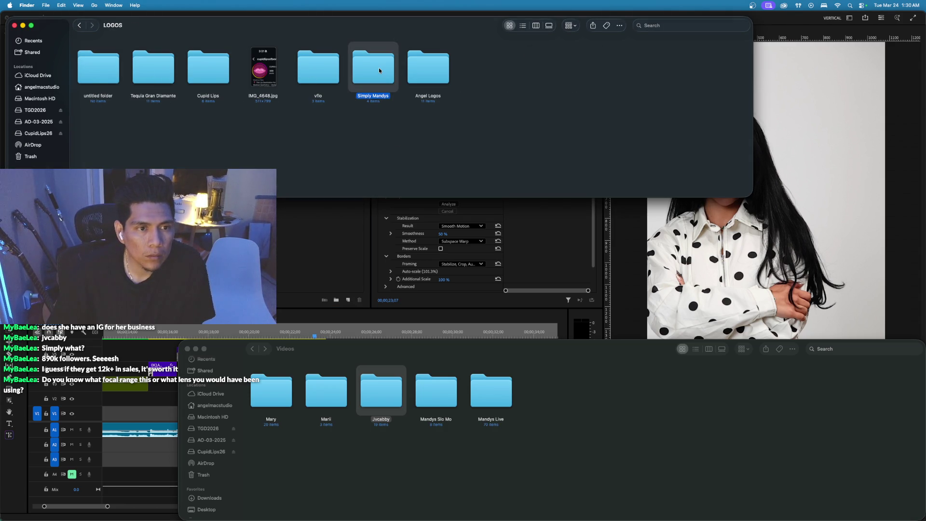
pyautogui.click(80, 26)
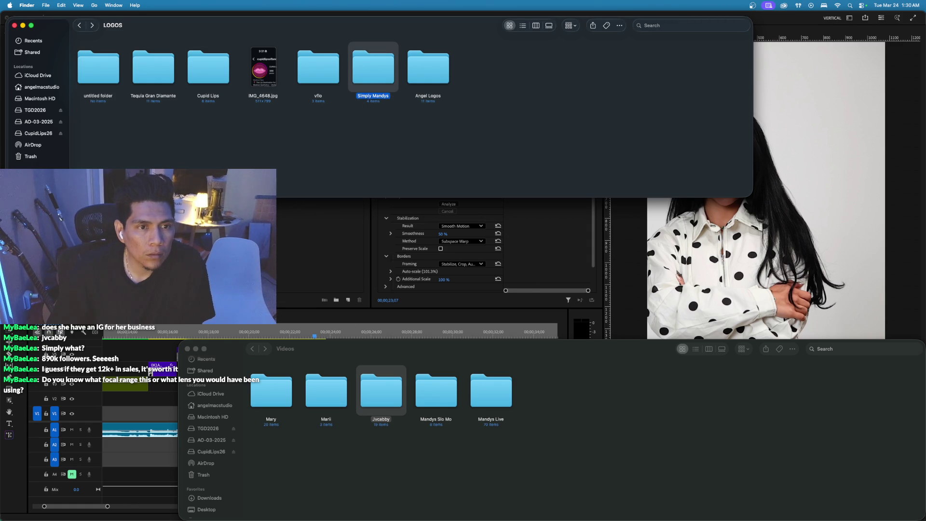
pyautogui.click(37, 122)
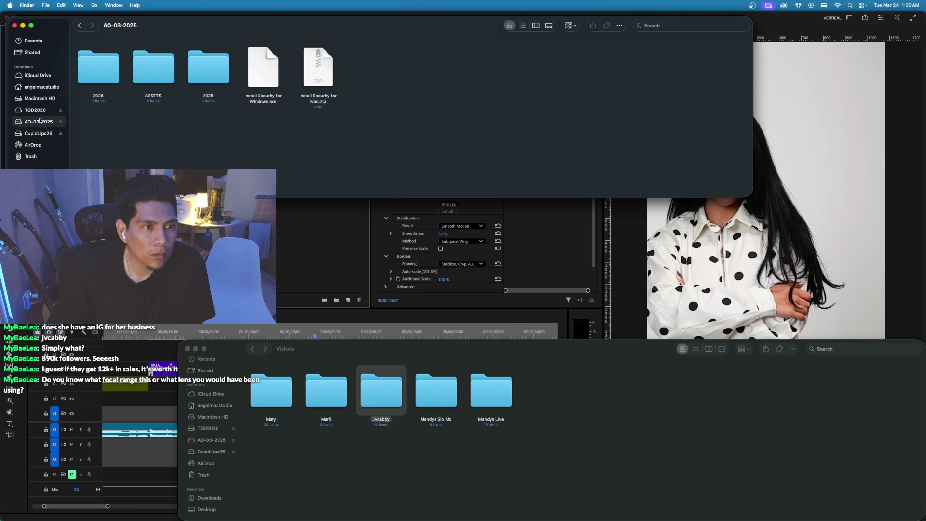
pyautogui.doubleClick(152, 78)
pyautogui.doubleClick(153, 80)
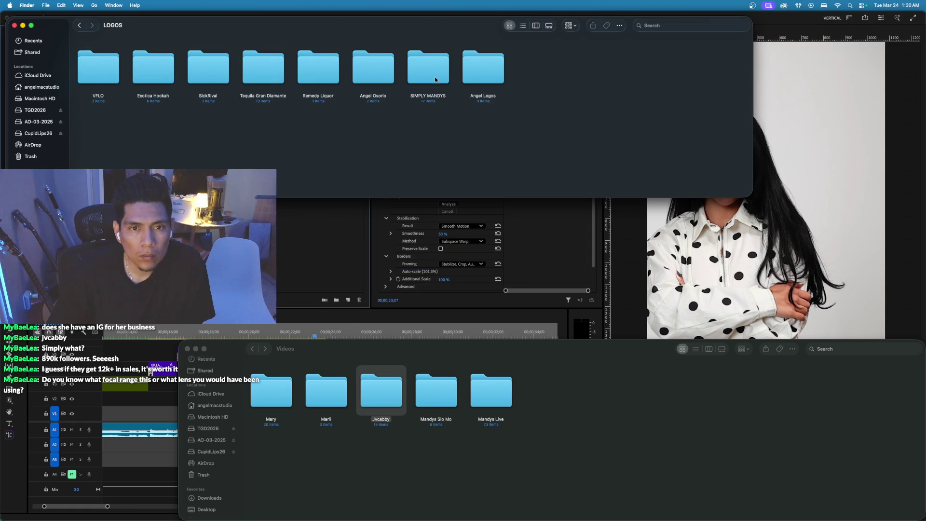
pyautogui.doubleClick(484, 76)
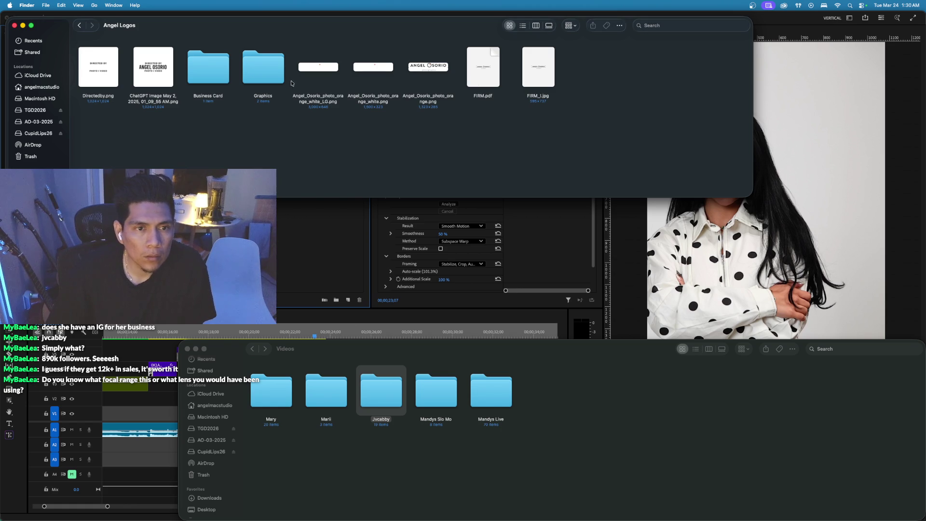
pyautogui.click(80, 25)
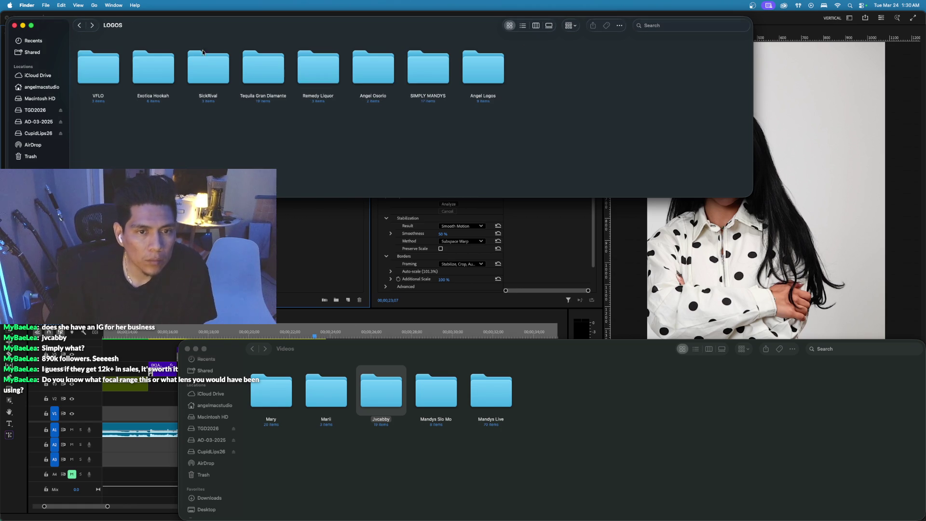
pyautogui.doubleClick(426, 76)
# Select the three IMG logo files plus LOGO_SM-02, -08, -07 and -06 PNGs.
pyautogui.moveTo(403, 133)
pyautogui.mouseDown()
pyautogui.moveTo(481, 76)
pyautogui.moveTo(467, 86)
pyautogui.mouseUp()
pyautogui.keyDown('super'); pyautogui.click(330, 140); pyautogui.keyUp('super')
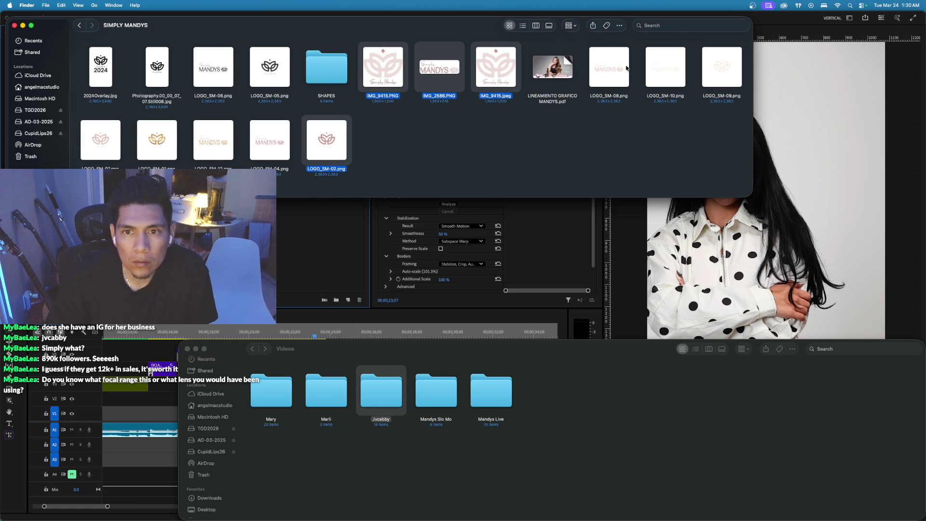
pyautogui.keyDown('super'); pyautogui.click(614, 74); pyautogui.keyUp('super')
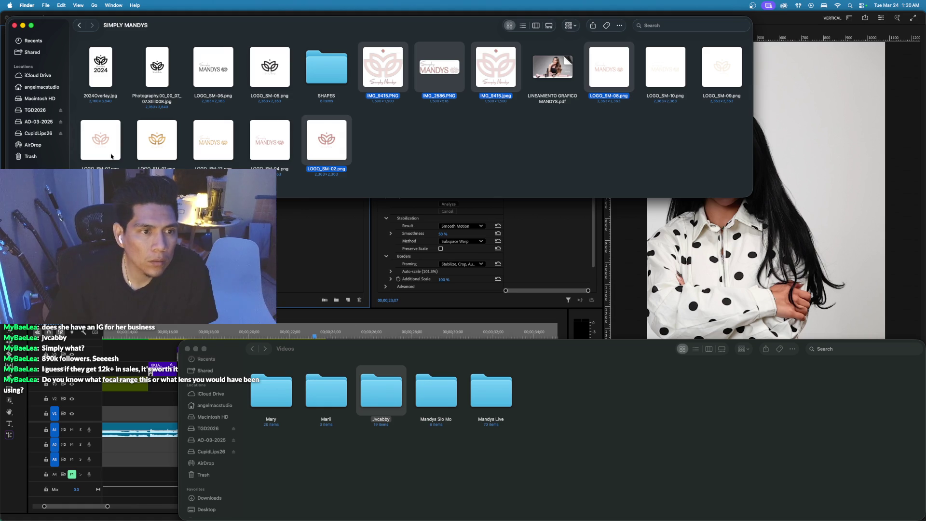
pyautogui.keyDown('super'); pyautogui.click(117, 158); pyautogui.keyUp('super')
pyautogui.keyDown('super'); pyautogui.click(201, 68); pyautogui.keyUp('super')
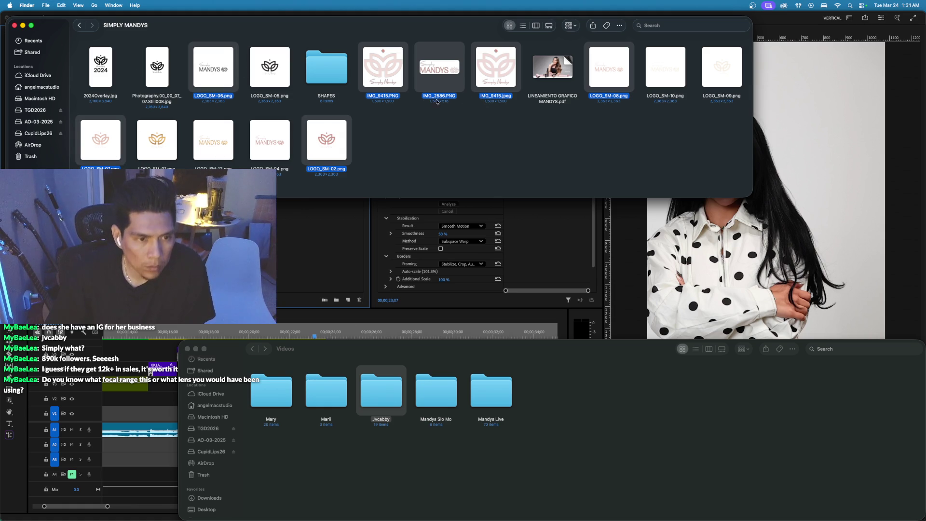
# Paste the logos into CupidLips26 ASSETS/LOGOS/Simply Mandys, replacing IMG_9415.PNG and IMG_2586.PNG.
pyautogui.click(34, 133)
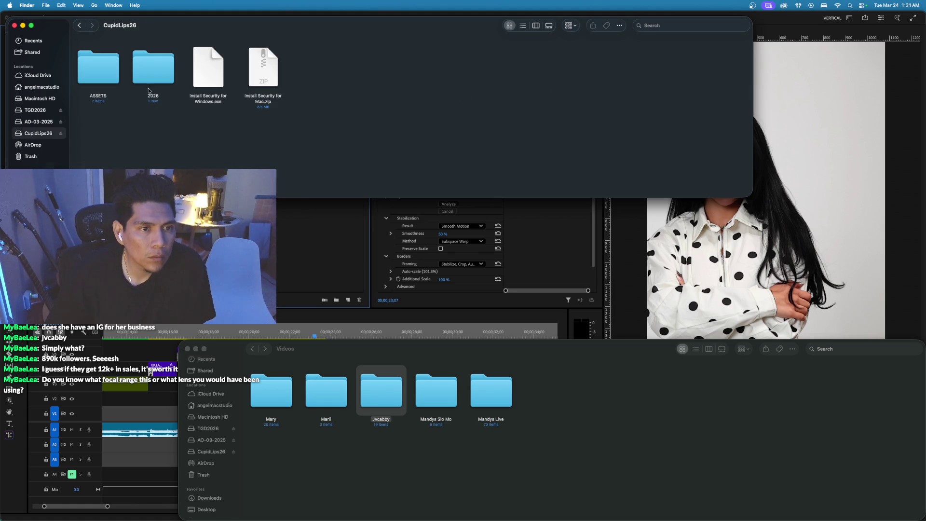
pyautogui.doubleClick(101, 70)
pyautogui.click(153, 78)
pyautogui.doubleClick(153, 79)
pyautogui.doubleClick(374, 67)
pyautogui.press('cmd+v')
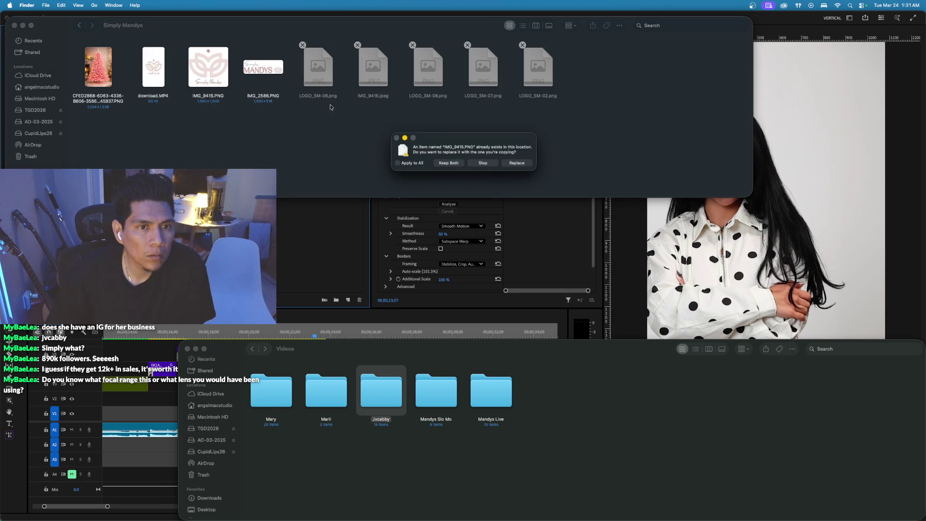
pyautogui.click(520, 165)
pyautogui.click(514, 168)
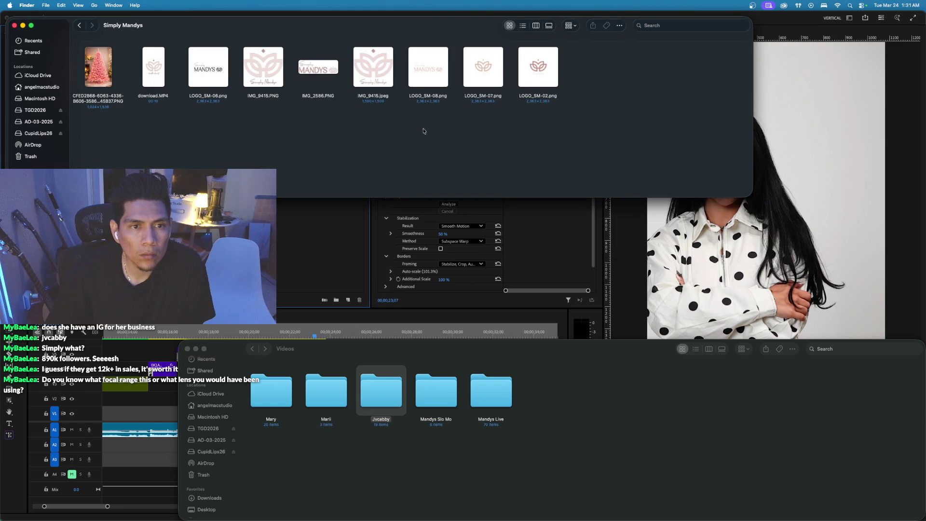
# Drag the Simply Mandys folder from LOGOS into Premiere's Project panel.
pyautogui.click(81, 26)
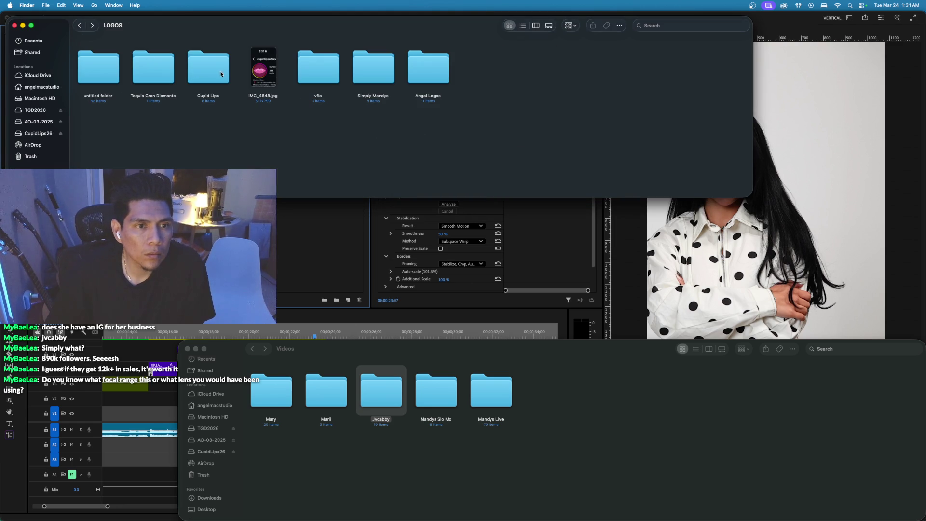
pyautogui.click(380, 74)
pyautogui.moveTo(374, 67); pyautogui.dragTo(42, 132)
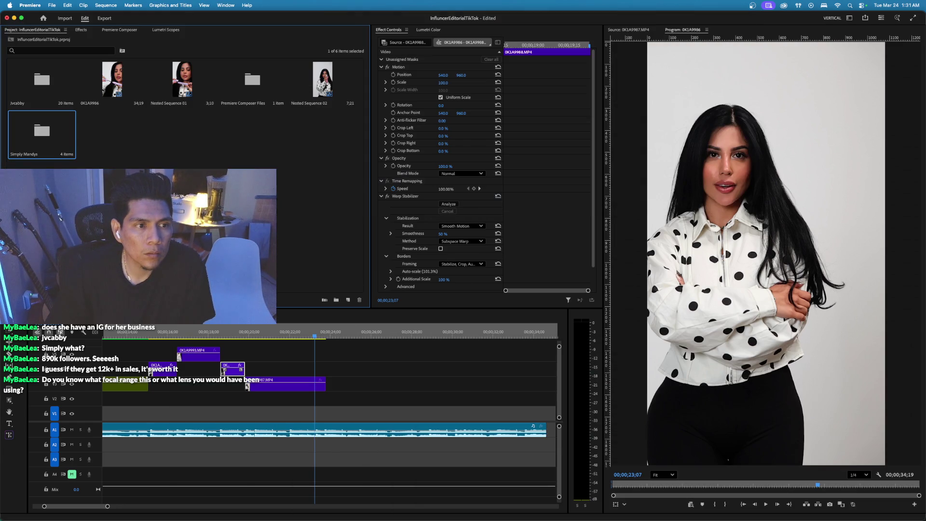
# Import the Simply Mandys folder as a bin and drop download.MP4 onto V3 near 24 seconds.
pyautogui.moveTo(235, 163); pyautogui.dragTo(126, 161)
pyautogui.doubleClick(104, 131)
pyautogui.moveTo(255, 125)
pyautogui.mouseDown()
pyautogui.moveTo(345, 338)
pyautogui.moveTo(343, 360)
pyautogui.moveTo(328, 367)
pyautogui.mouseUp()
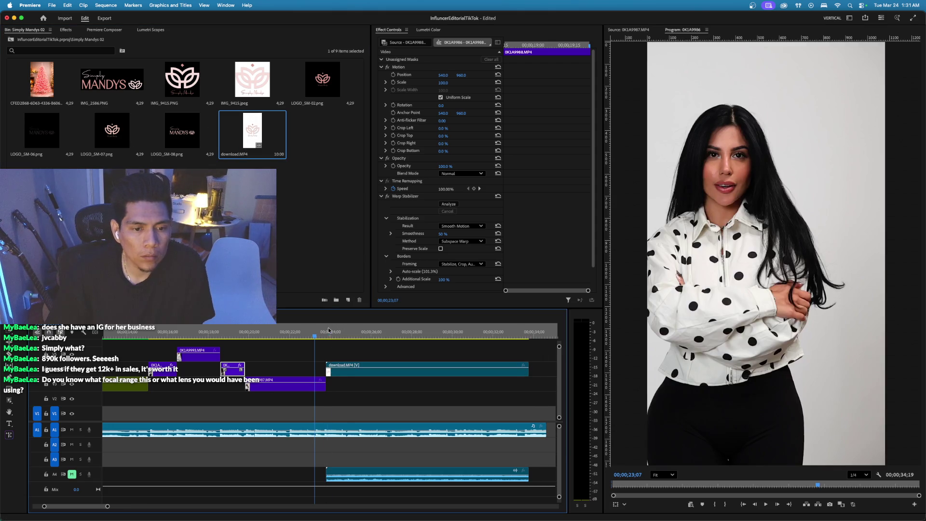
pyautogui.press('space')
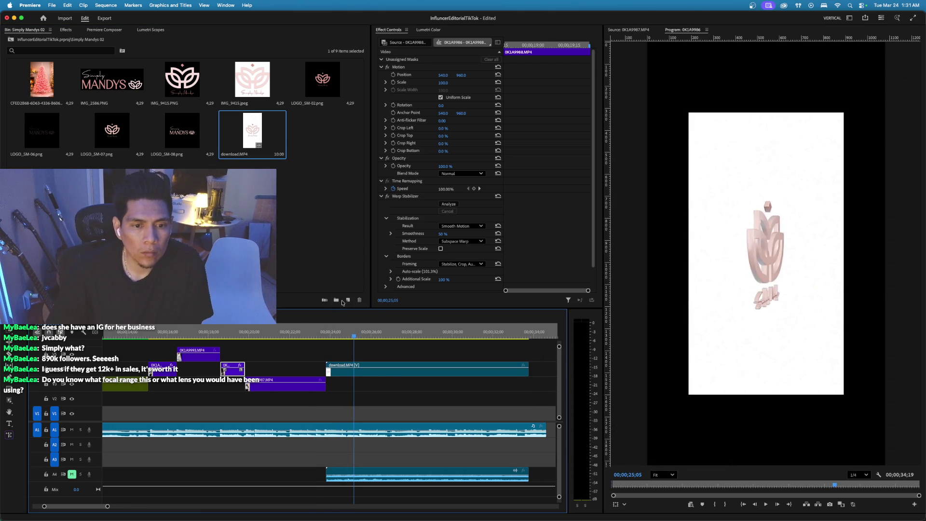
pyautogui.click(348, 300)
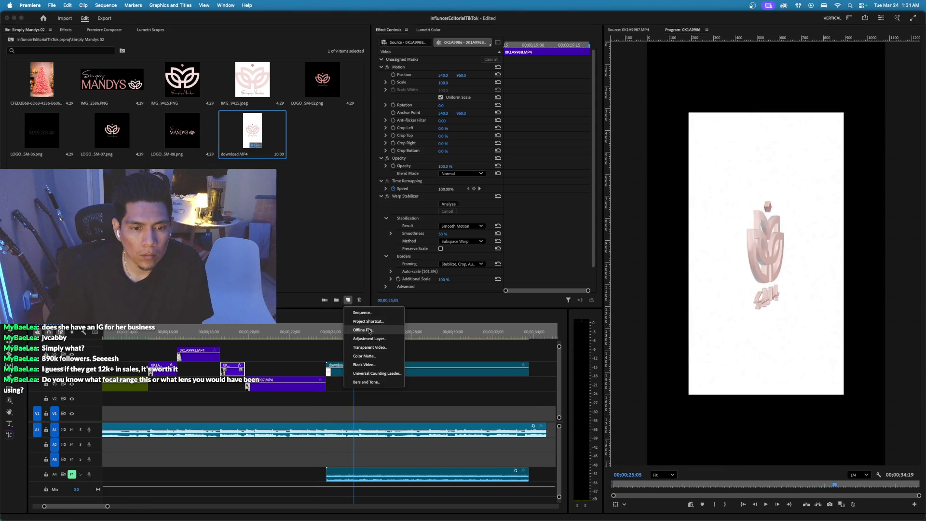
# Create a white color matte named WHite and stretch it under download.MP4 to match its length.
pyautogui.click(371, 356)
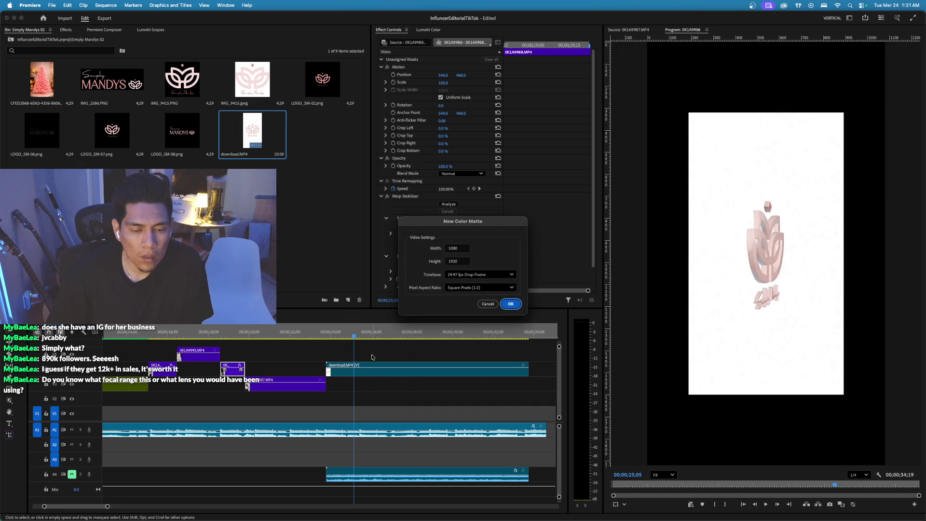
pyautogui.click(508, 306)
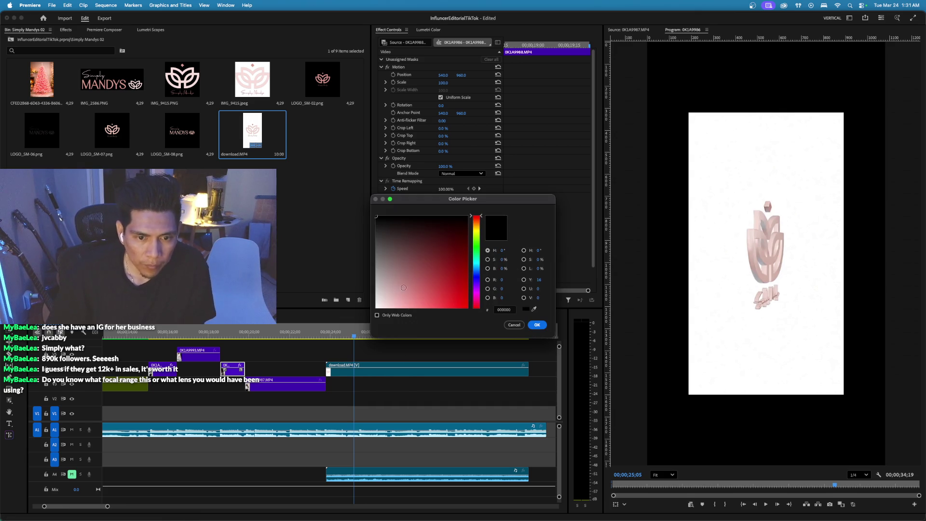
pyautogui.click(539, 325)
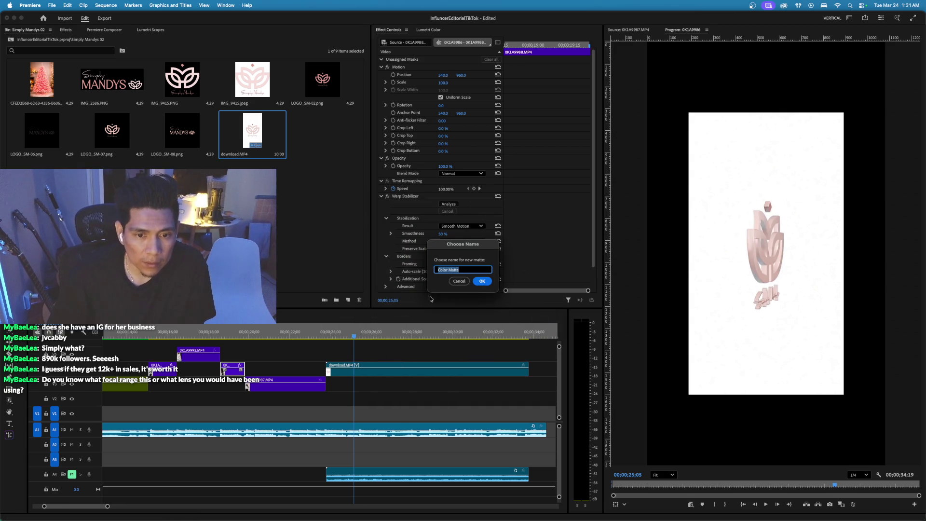
pyautogui.write('e')
pyautogui.press('Return')
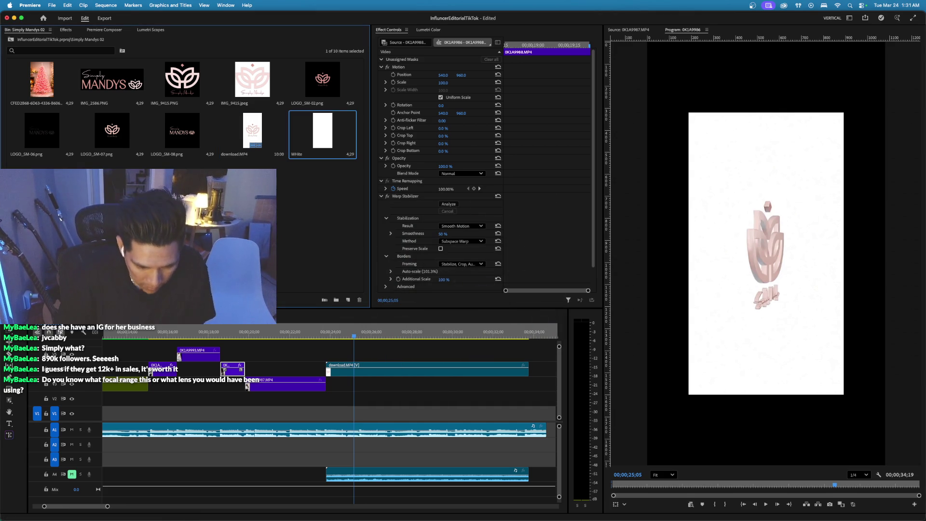
pyautogui.moveTo(322, 133)
pyautogui.mouseDown()
pyautogui.moveTo(380, 399)
pyautogui.moveTo(344, 415)
pyautogui.moveTo(333, 391)
pyautogui.mouseUp()
pyautogui.moveTo(430, 387)
pyautogui.mouseDown()
pyautogui.moveTo(544, 387)
pyautogui.moveTo(526, 386)
pyautogui.mouseUp()
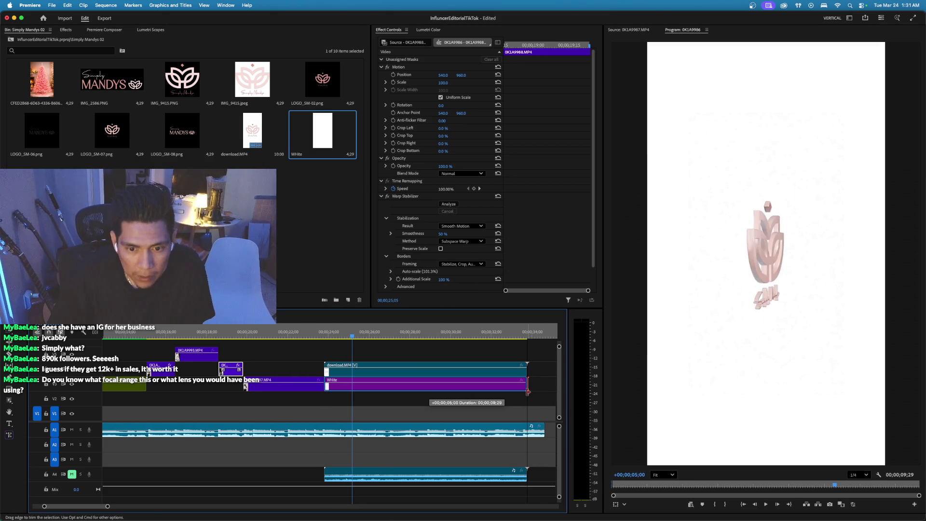
# Scale the logo animation down to 75, preview it, and select both clips for nesting.
pyautogui.click(413, 376)
pyautogui.moveTo(367, 336); pyautogui.dragTo(449, 336)
pyautogui.press('space')
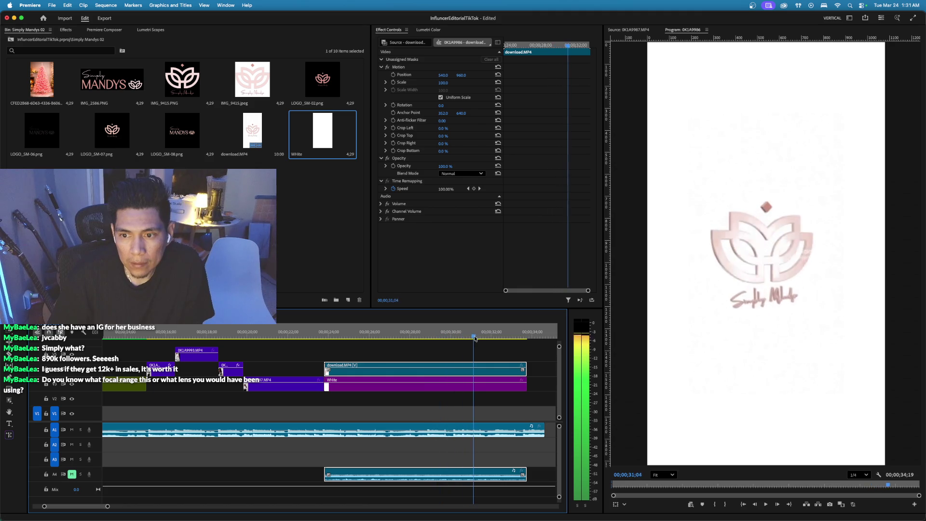
pyautogui.moveTo(443, 82)
pyautogui.mouseDown()
pyautogui.moveTo(426, 83)
pyautogui.moveTo(446, 89)
pyautogui.mouseUp()
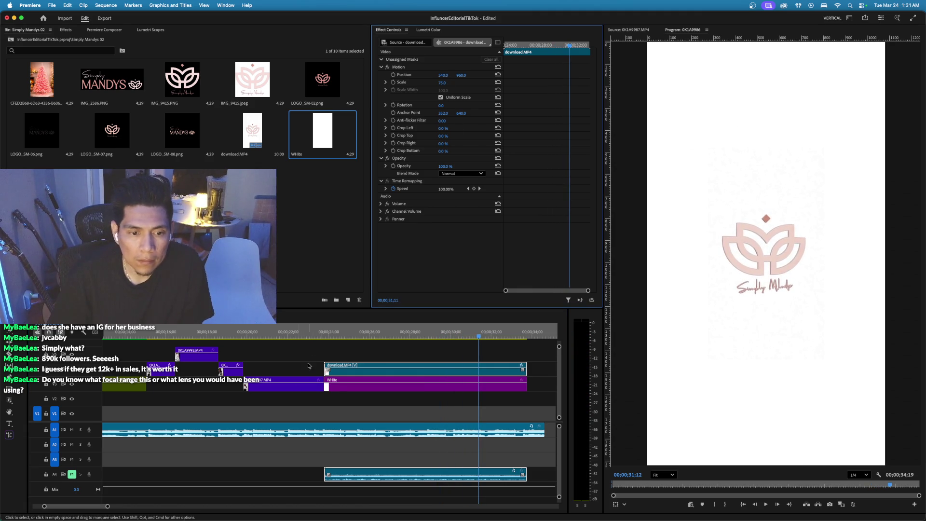
pyautogui.click(313, 328)
pyautogui.press('space')
pyautogui.click(390, 389)
pyautogui.rightClick(389, 390)
# Nest the white matte and logo as Nested Sequence 03 and move it down a track, slightly earlier.
pyautogui.press('Return')
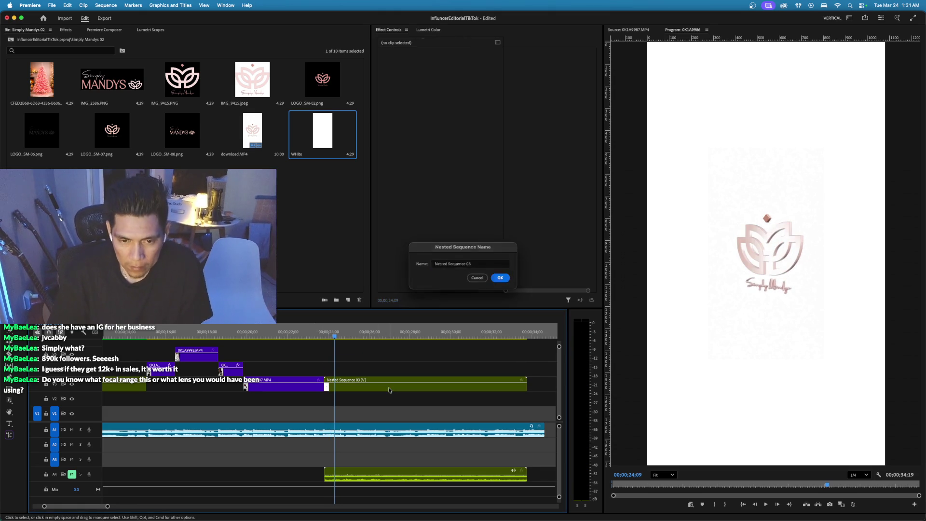
pyautogui.click(315, 333)
pyautogui.moveTo(345, 389)
pyautogui.mouseDown()
pyautogui.moveTo(334, 403)
pyautogui.moveTo(319, 403)
pyautogui.mouseUp()
# Add Cross Dissolves to both ends of the last model clip 0K1A9987.MP4 and review the transition.
pyautogui.click(315, 385)
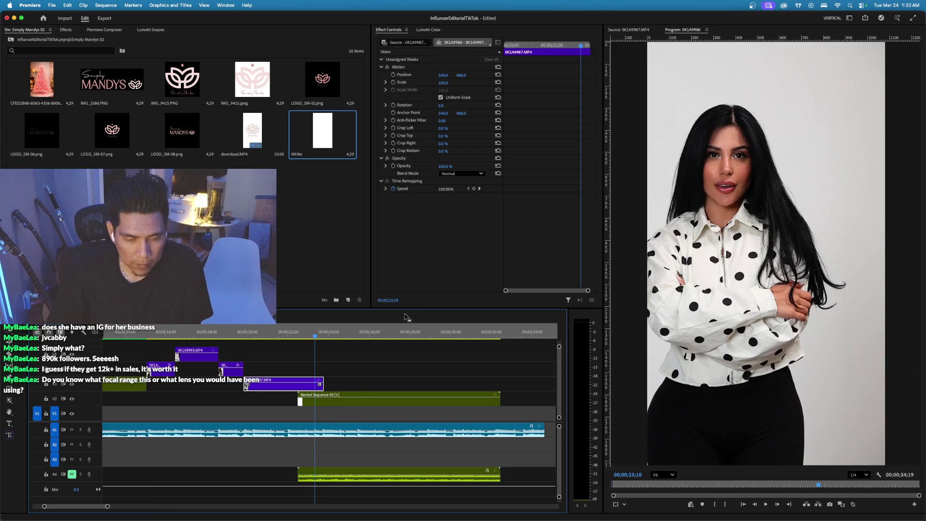
pyautogui.press('super+d')
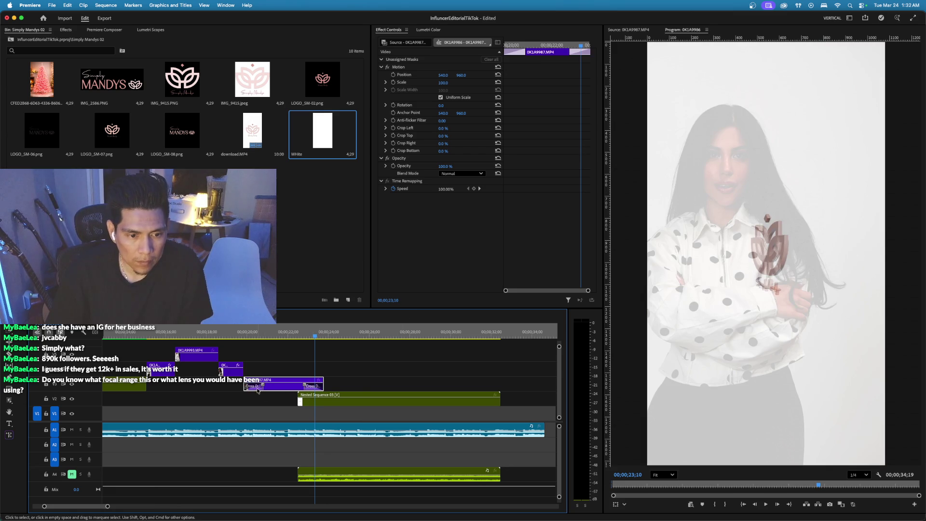
pyautogui.click(254, 388)
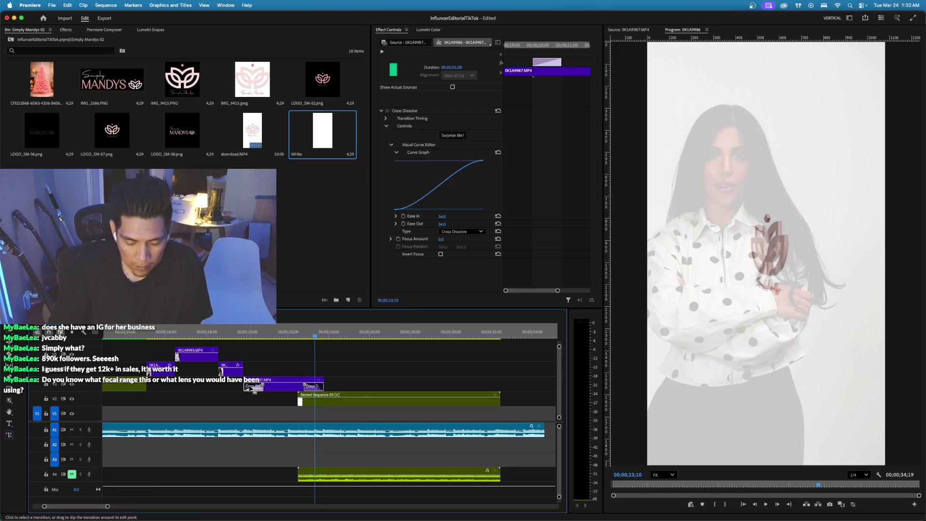
pyautogui.click(260, 400)
pyautogui.click(294, 329)
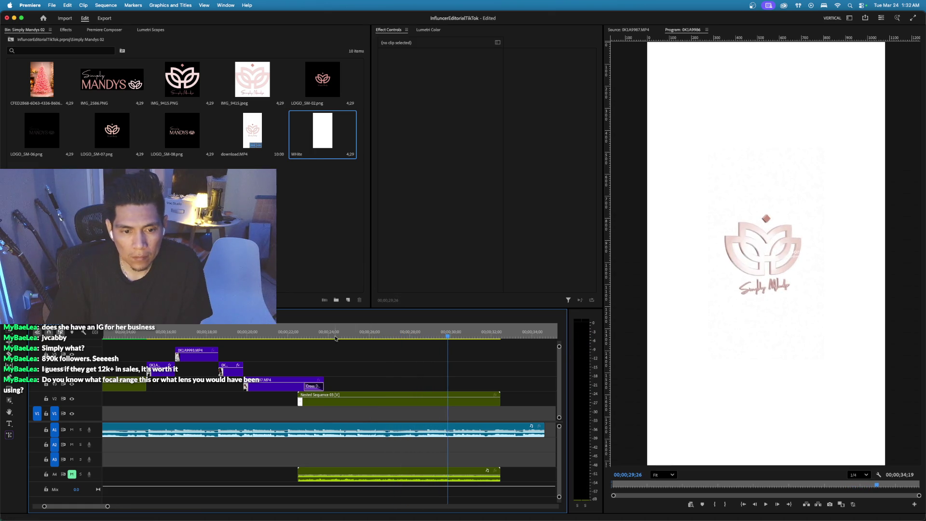
# Trim the start of Nested Sequence 03 later and play back the shortened transition.
pyautogui.click(349, 336)
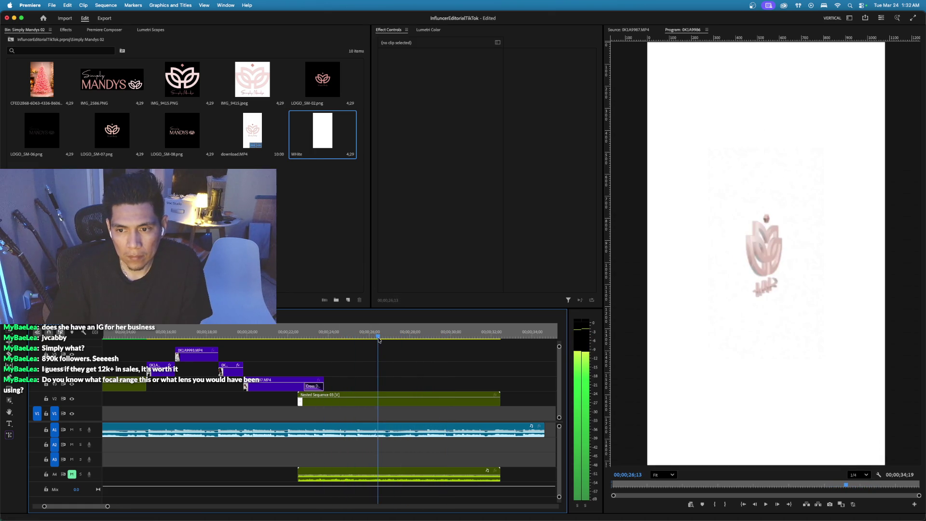
pyautogui.press('space')
pyautogui.moveTo(296, 396); pyautogui.dragTo(365, 400)
pyautogui.moveTo(322, 403); pyautogui.dragTo(322, 404)
pyautogui.click(297, 335)
pyautogui.press('space')
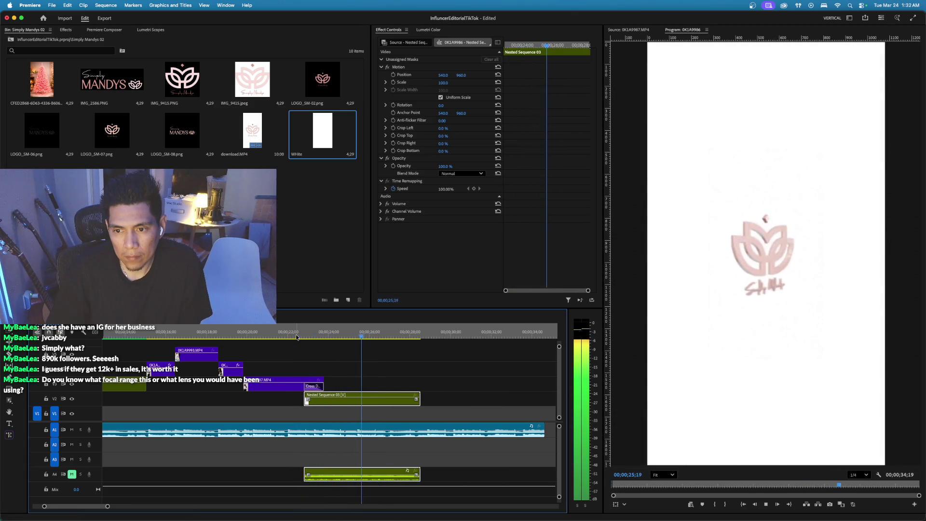
pyautogui.press('space')
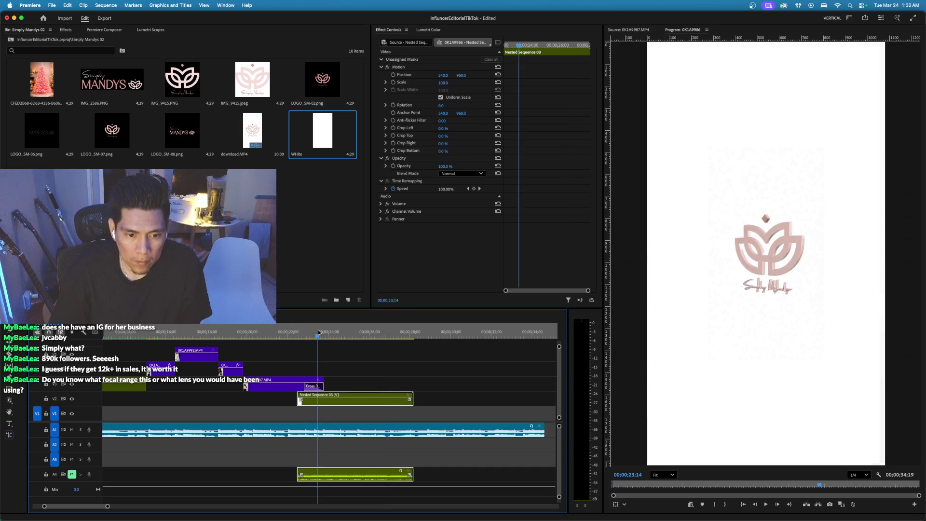
# Mark the playback range end near 28 seconds and review the logo ending.
pyautogui.press('space')
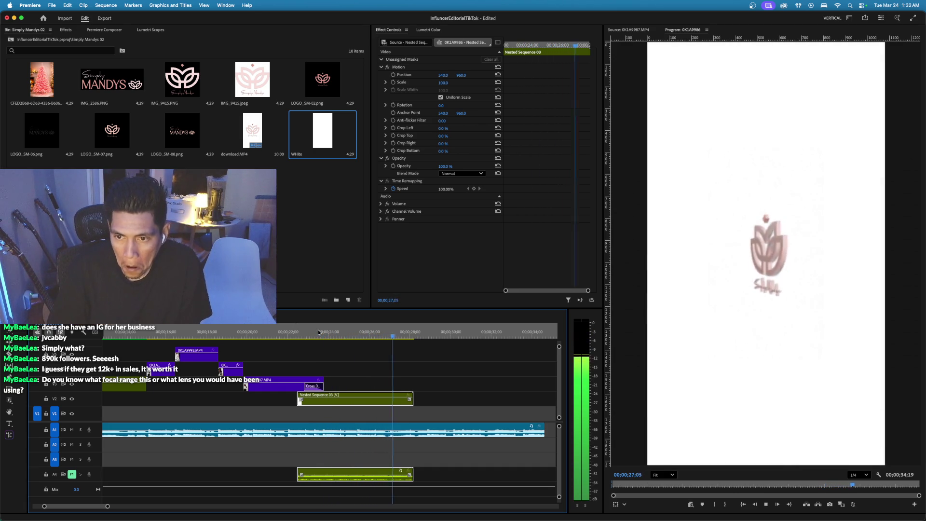
pyautogui.press('o')
pyautogui.click(345, 334)
pyautogui.press('space')
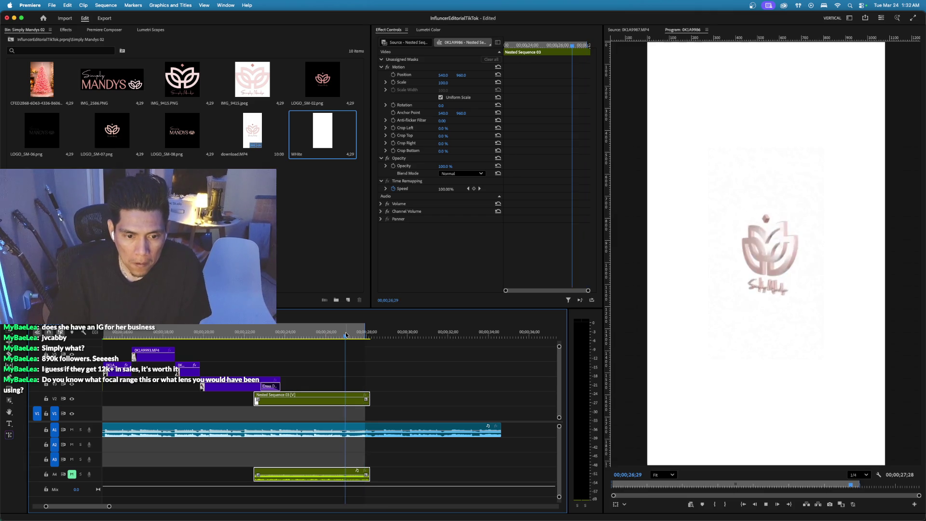
pyautogui.press('space')
pyautogui.press('Left')
pyautogui.press('Left')
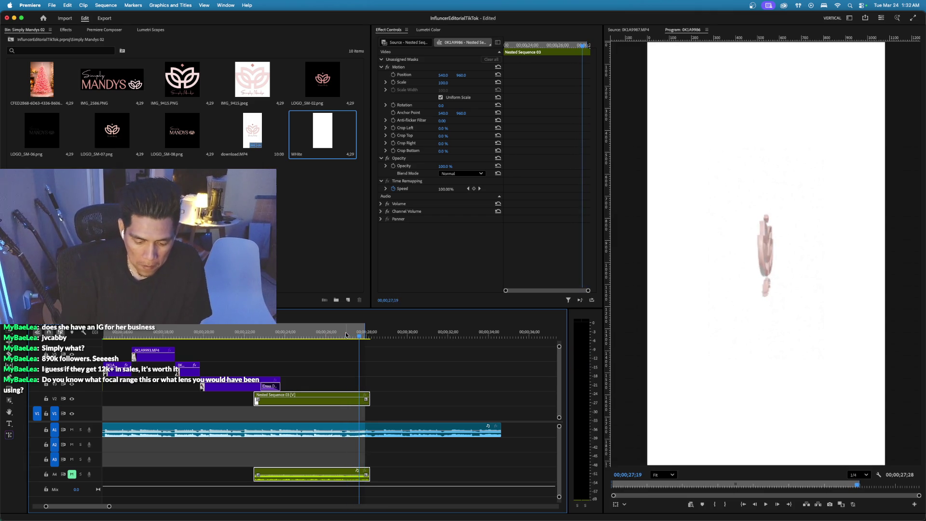
pyautogui.press('space')
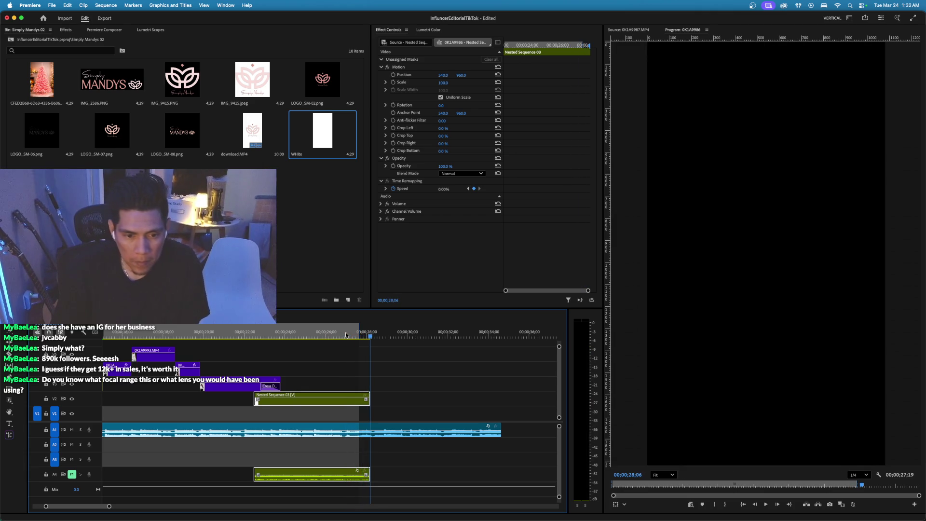
pyautogui.hscroll(-2, 345, 335)
pyautogui.click(369, 334)
pyautogui.press('space')
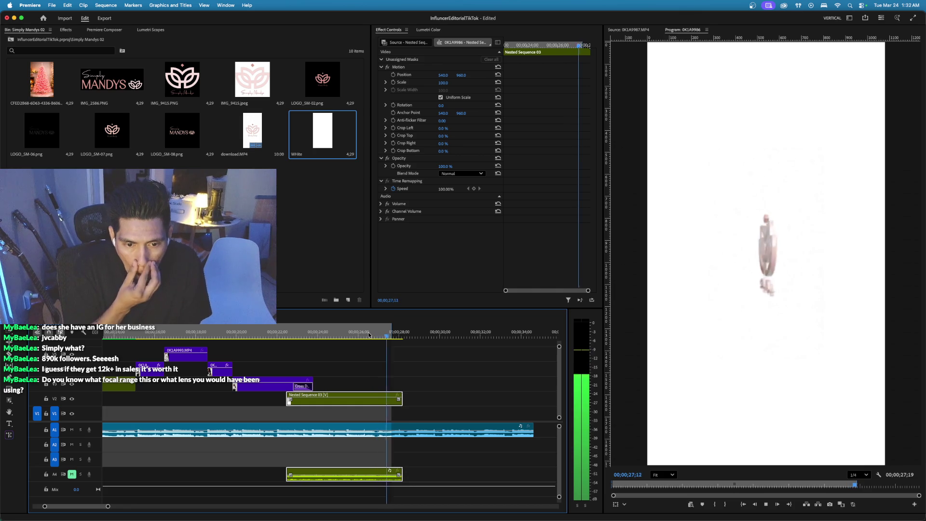
pyautogui.press('space')
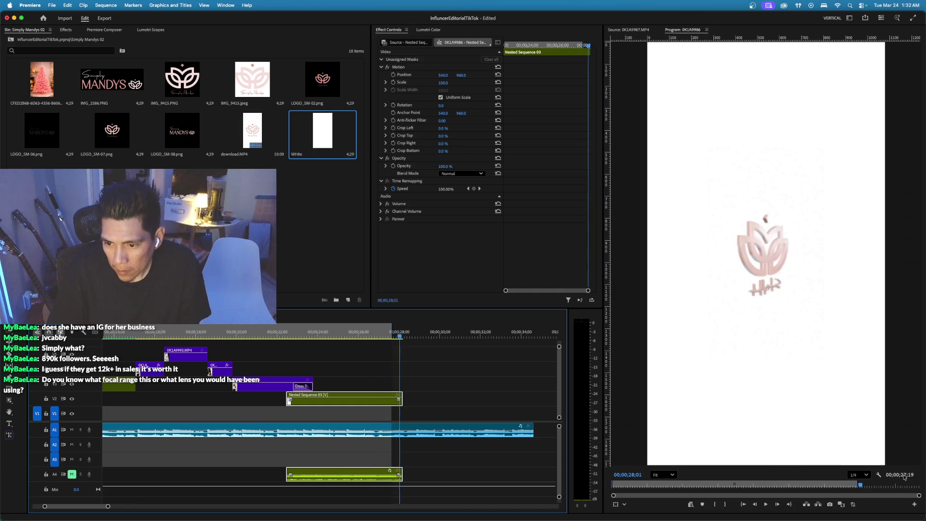
# Enable Loop in the Program Monitor settings and play the ending from about 26 seconds.
pyautogui.rightClick(755, 142)
pyautogui.click(784, 302)
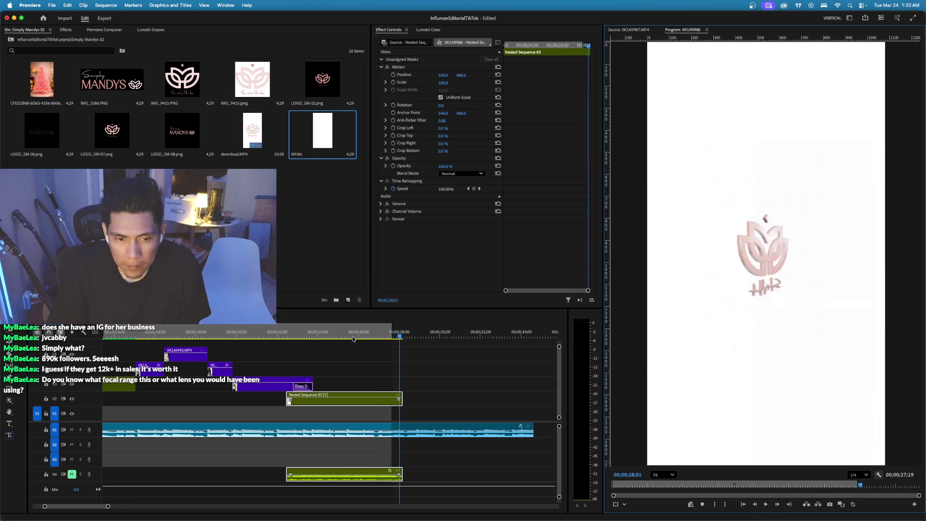
pyautogui.click(354, 337)
pyautogui.press('space')
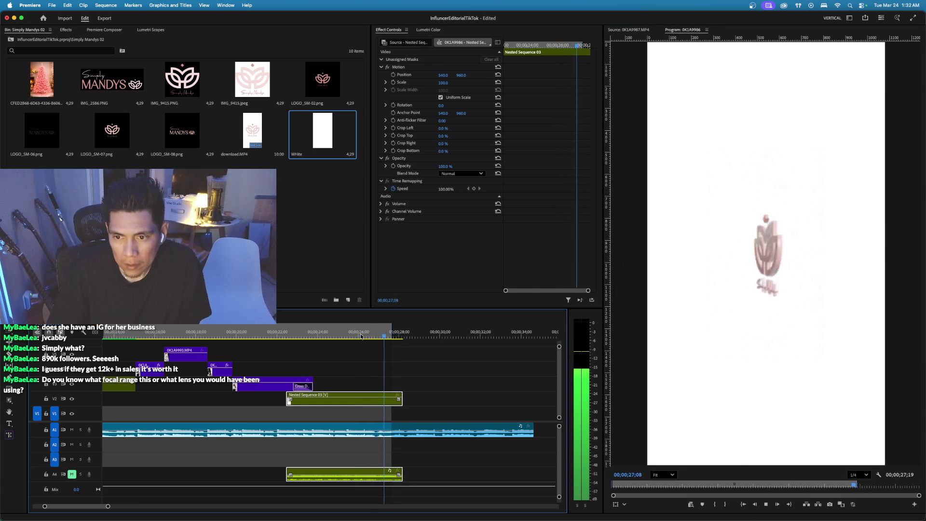
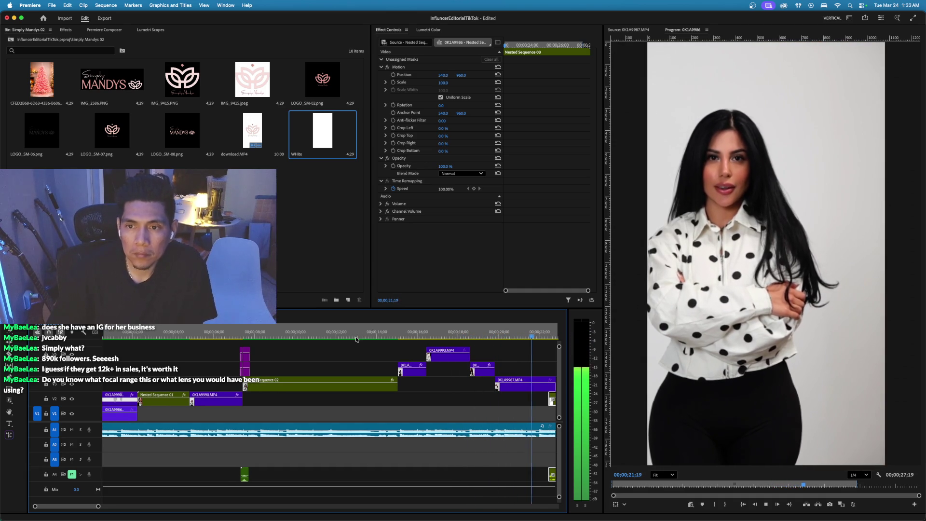
# Pause playback and open the Jvcabby footage folder from the project's root bin.
pyautogui.press('space')
pyautogui.click(10, 31)
pyautogui.click(10, 40)
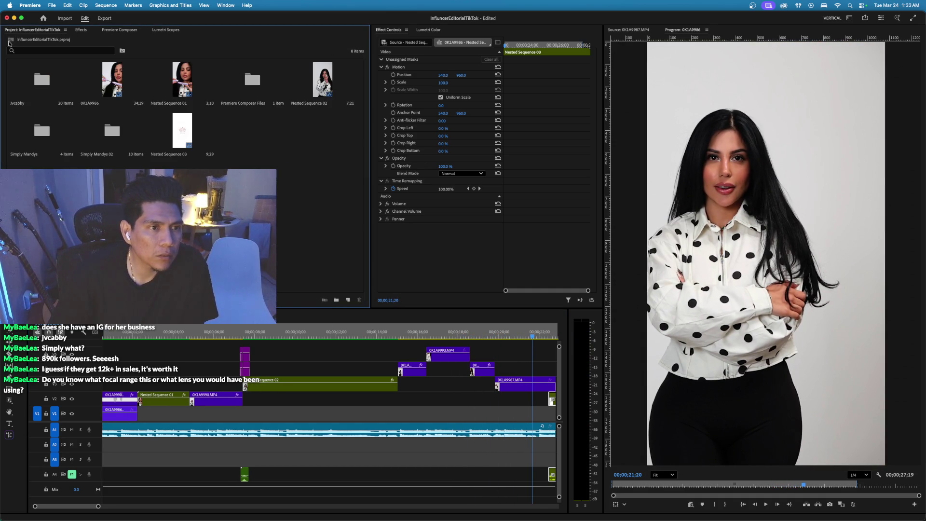
pyautogui.doubleClick(39, 89)
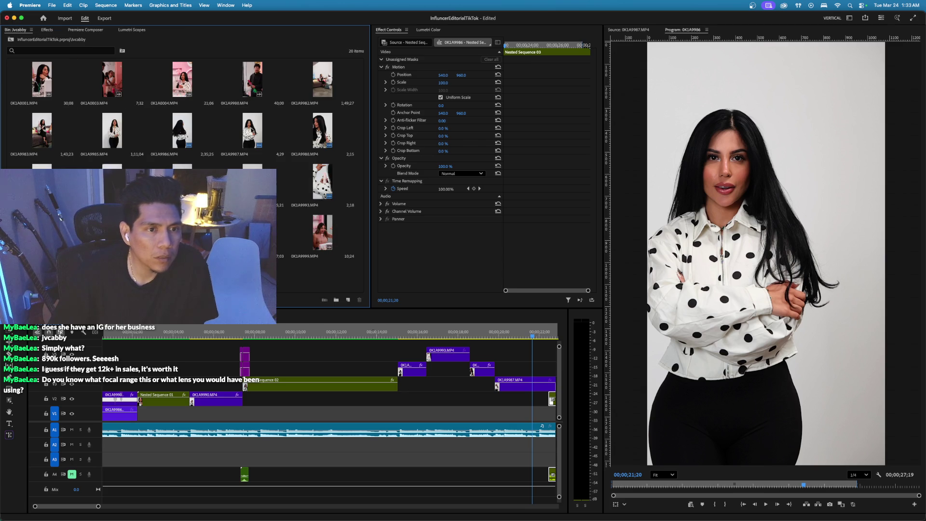
# Load and skim clips 0K1A9985 and 0K1A9986, then load 0K1A9987, in the Source Monitor.
pyautogui.doubleClick(112, 132)
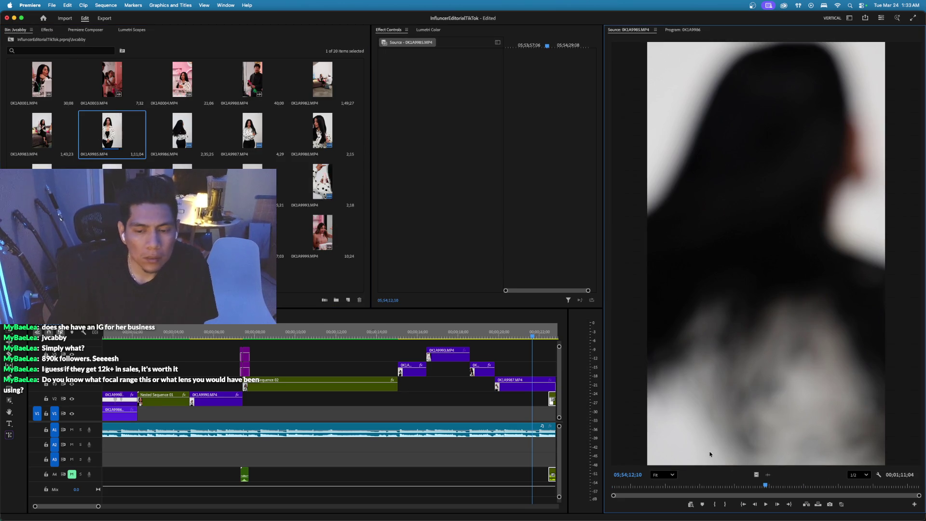
pyautogui.moveTo(765, 485); pyautogui.dragTo(850, 481)
pyautogui.doubleClick(183, 132)
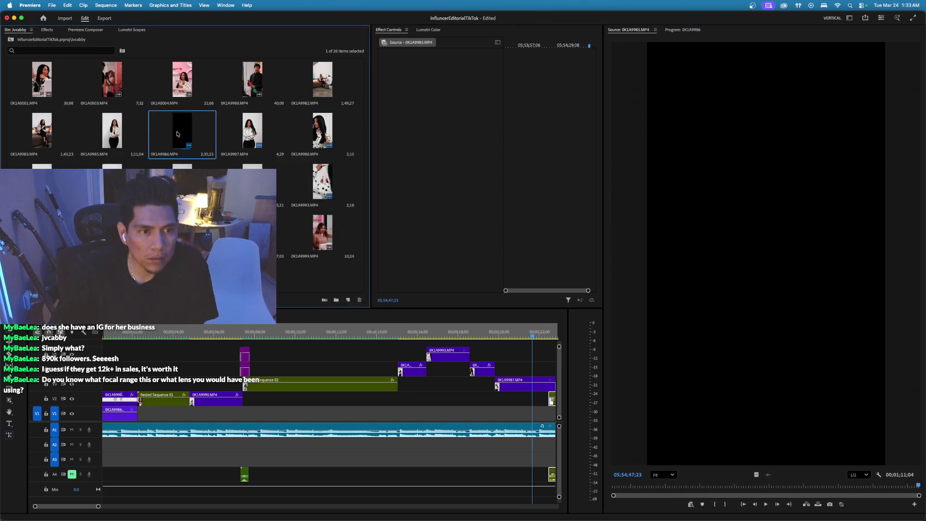
pyautogui.moveTo(625, 487); pyautogui.dragTo(773, 485)
pyautogui.doubleClick(248, 139)
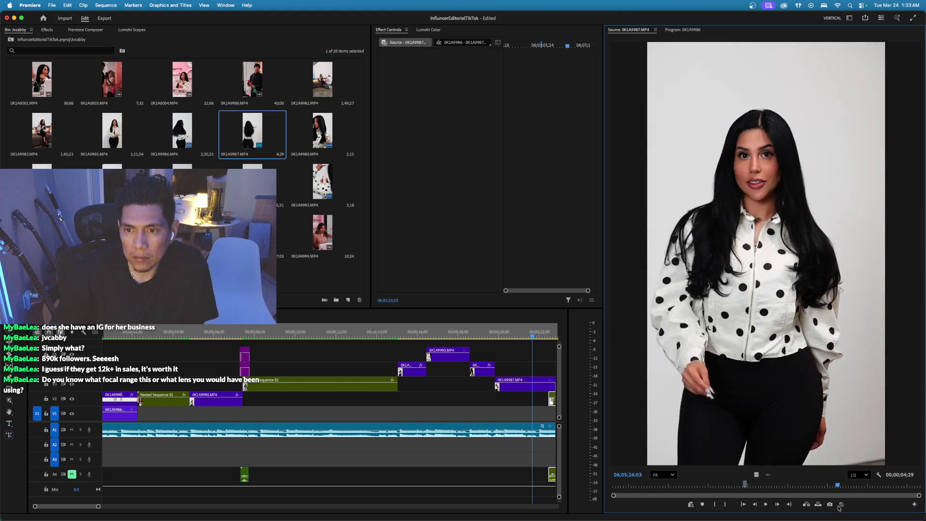
# Mark a 3;29 close-up range in 0K1A9987 and drop it onto an upper timeline track.
pyautogui.moveTo(837, 510); pyautogui.dragTo(854, 511)
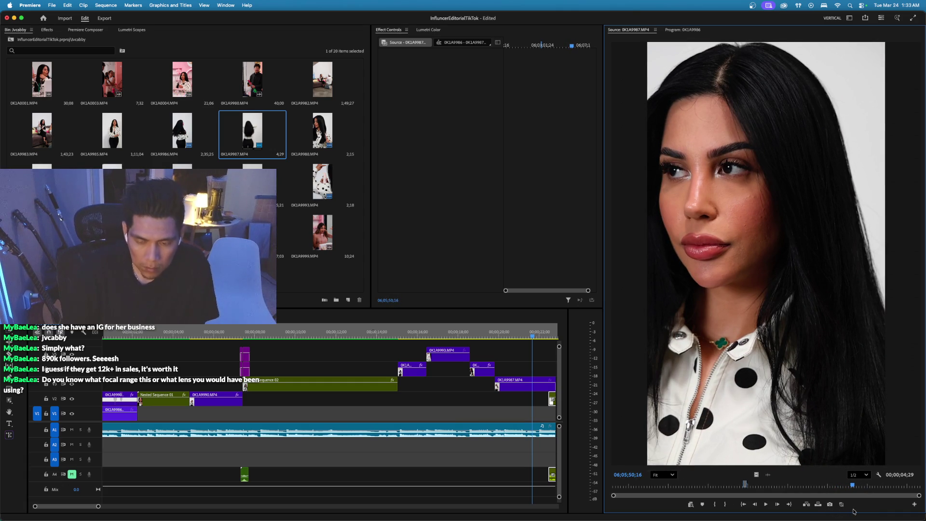
pyautogui.press('i')
pyautogui.press('space')
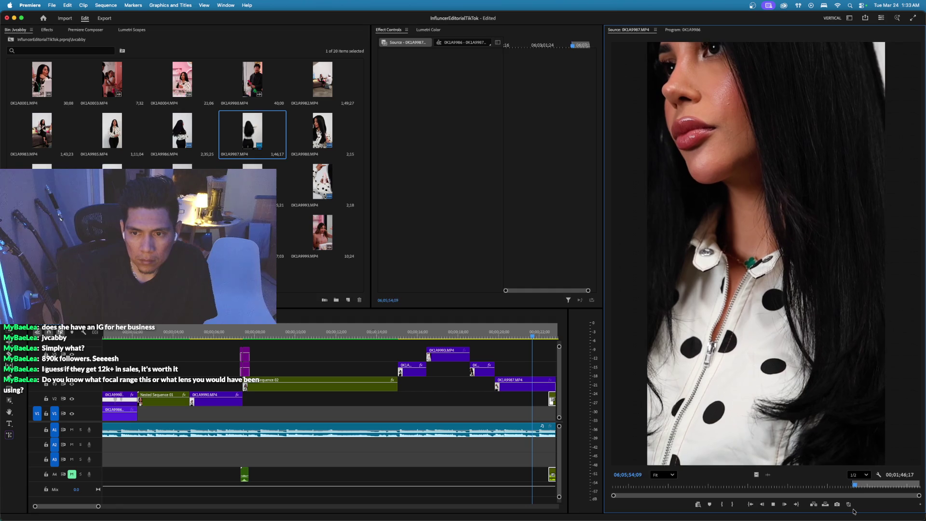
pyautogui.press('o')
pyautogui.press('space')
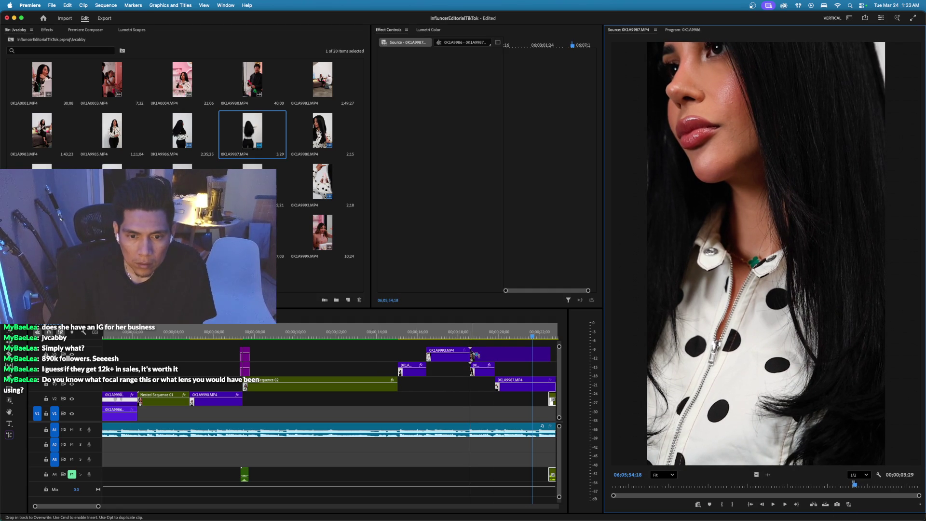
pyautogui.moveTo(475, 356); pyautogui.dragTo(480, 358)
pyautogui.moveTo(377, 357); pyautogui.dragTo(404, 360)
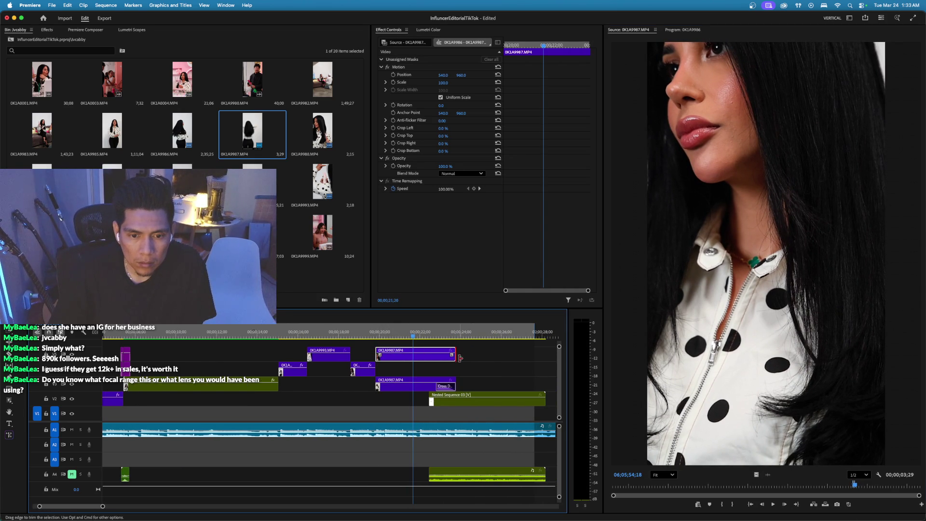
# Apply default dissolves to the upper 0K1A9987 clip, remove the start one, and preview the fade.
pyautogui.click(388, 338)
pyautogui.press('space')
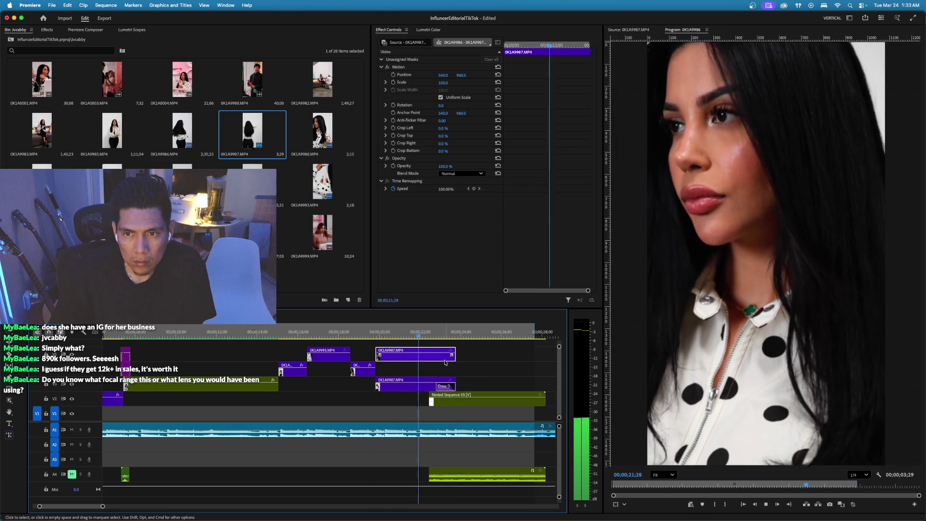
pyautogui.click(421, 386)
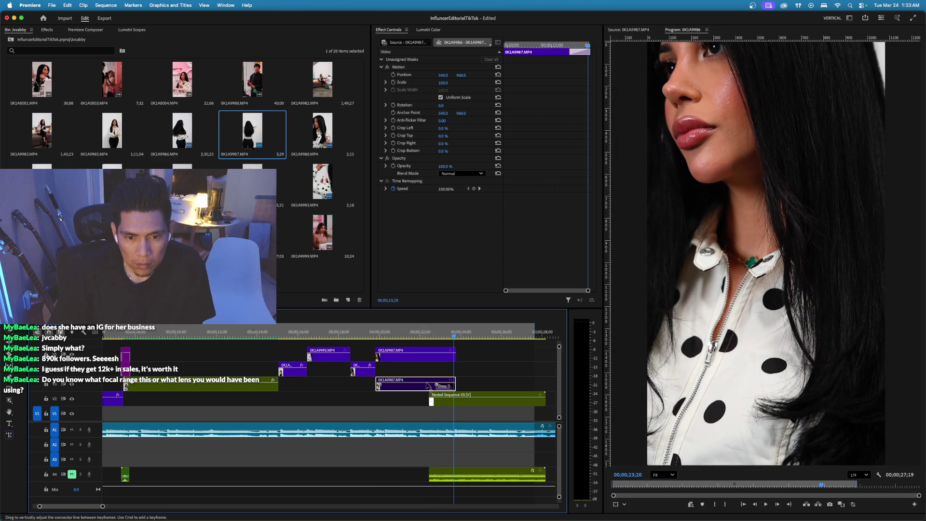
pyautogui.click(444, 388)
pyautogui.click(427, 359)
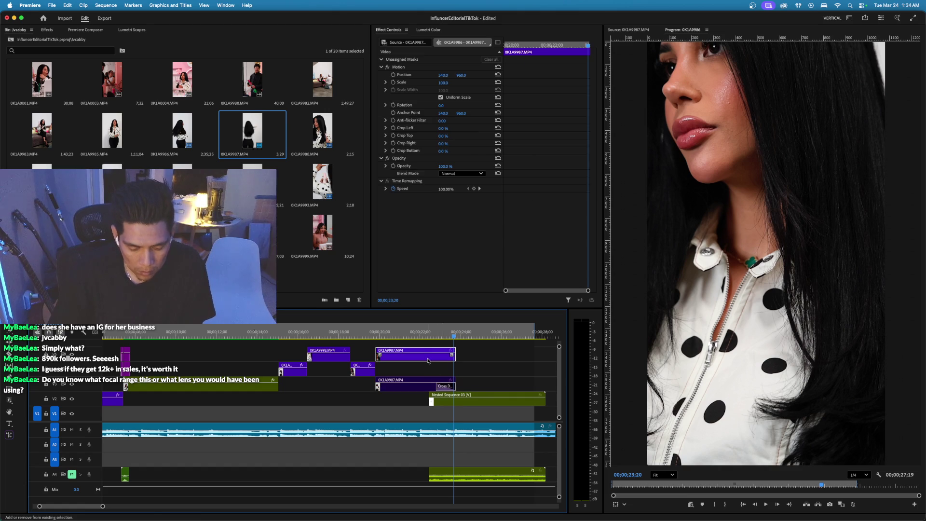
pyautogui.hotkey('shift', 'd')
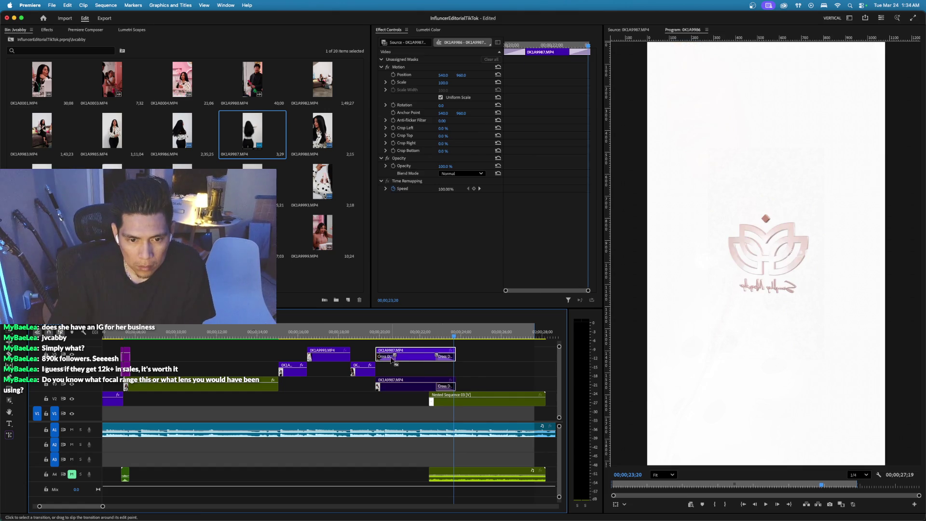
pyautogui.click(388, 357)
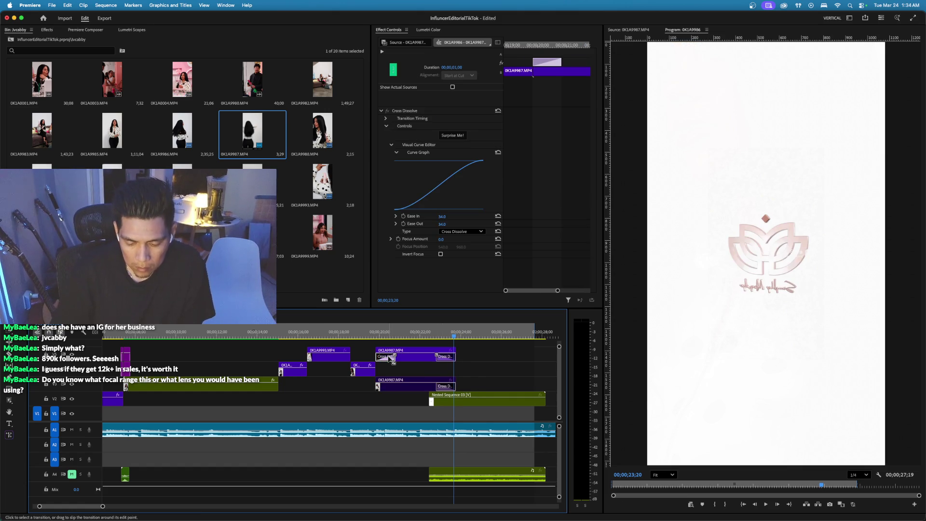
pyautogui.press('Delete')
pyautogui.click(353, 333)
pyautogui.press('space')
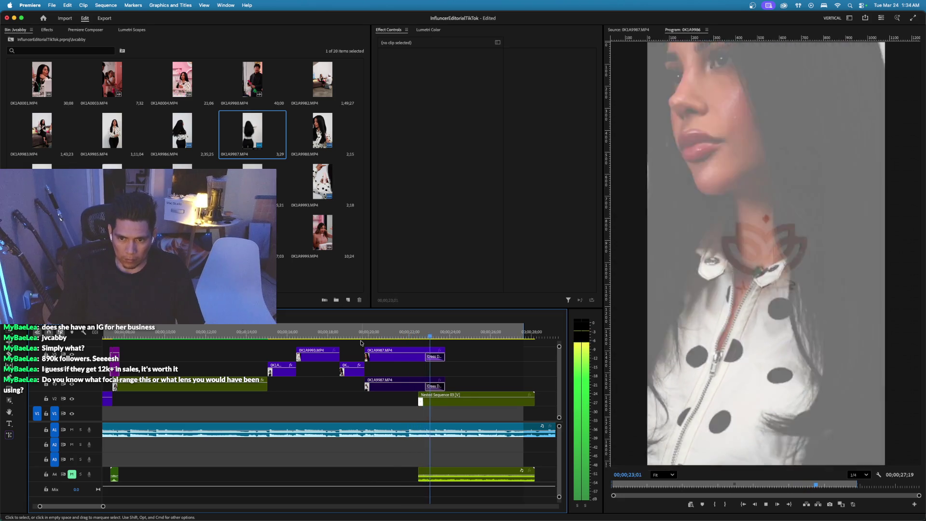
# Slide the V3 close-up 0K1A9987 clip later and replay the revised section.
pyautogui.press('space')
pyautogui.moveTo(333, 336); pyautogui.dragTo(377, 341)
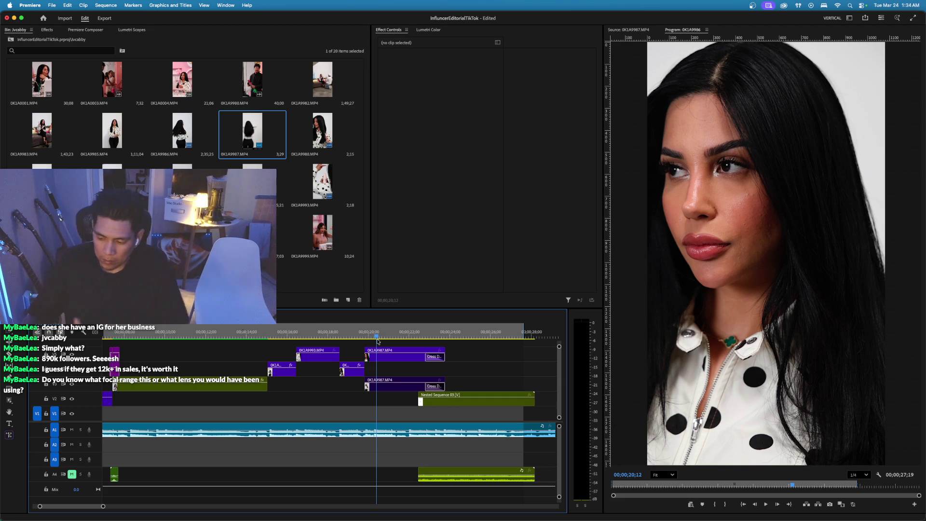
pyautogui.press('super+Tab')
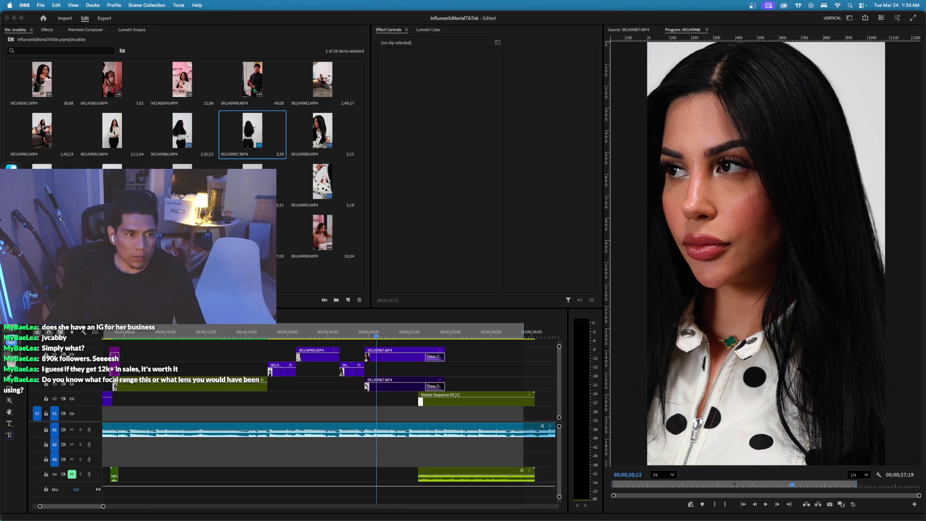
pyautogui.press('super+Tab')
pyautogui.press('space')
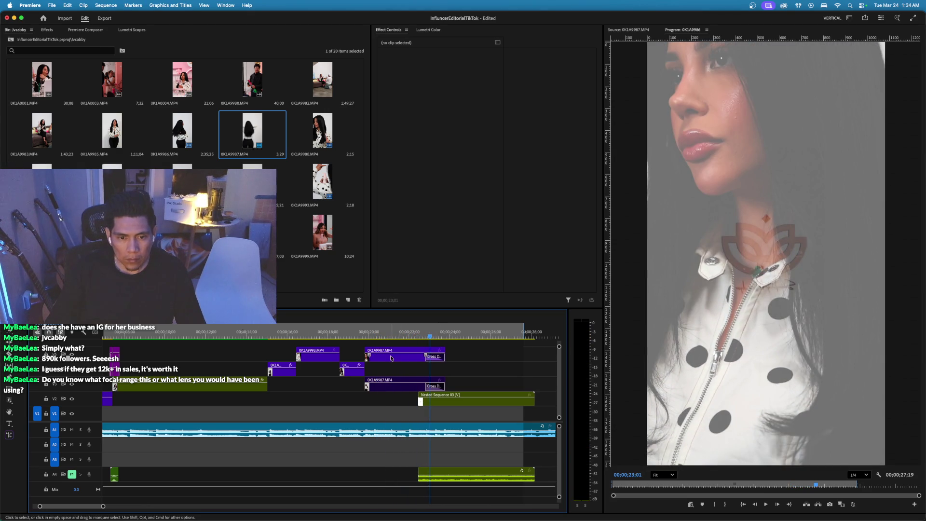
pyautogui.moveTo(391, 358); pyautogui.dragTo(434, 358)
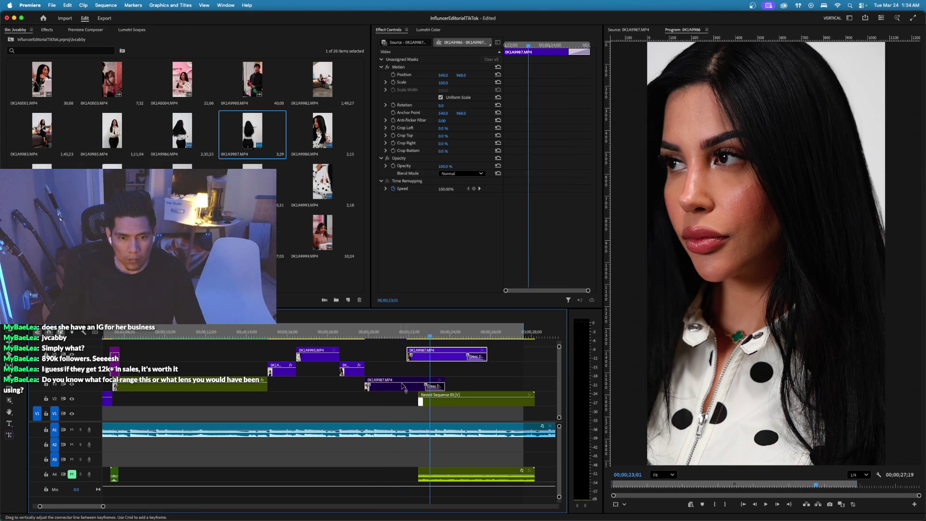
pyautogui.click(358, 331)
pyautogui.press('space')
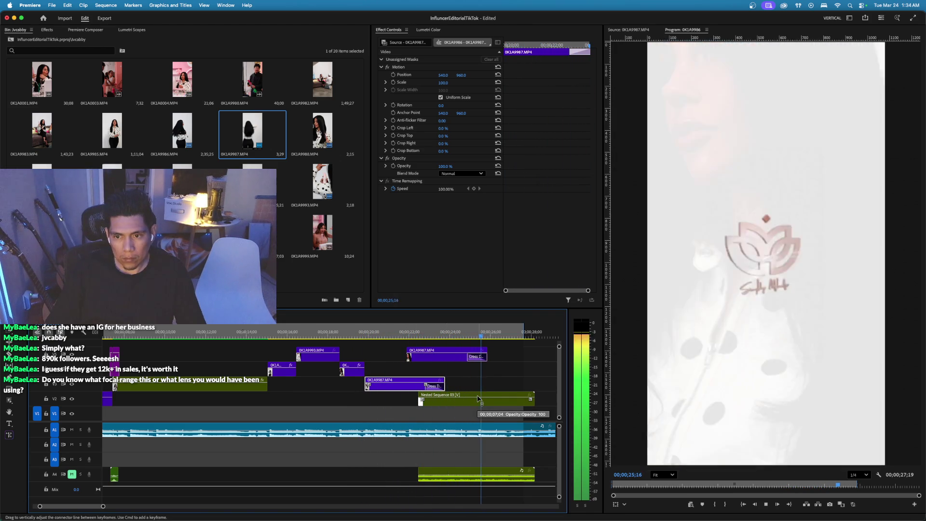
# Extend the close-up clip's end to lengthen the dissolve, and shift Nested Sequence 03 later.
pyautogui.press('space')
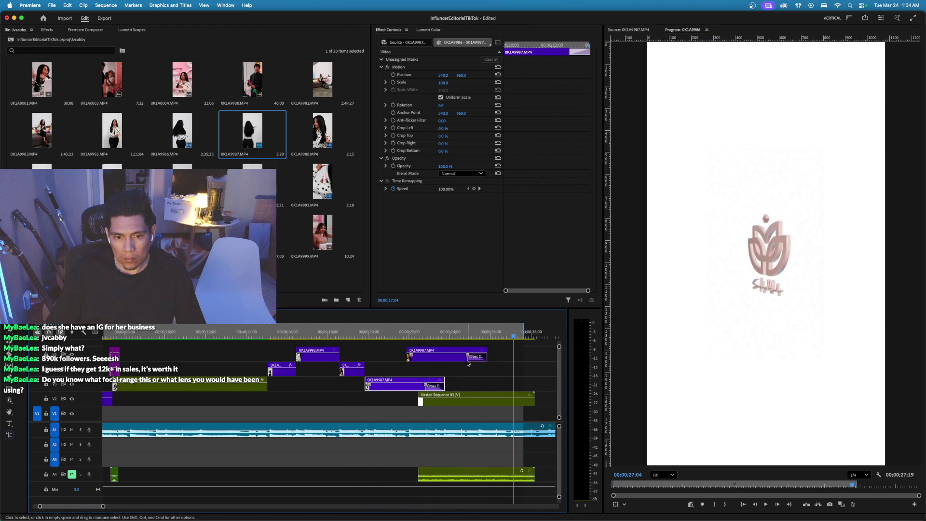
pyautogui.click(494, 337)
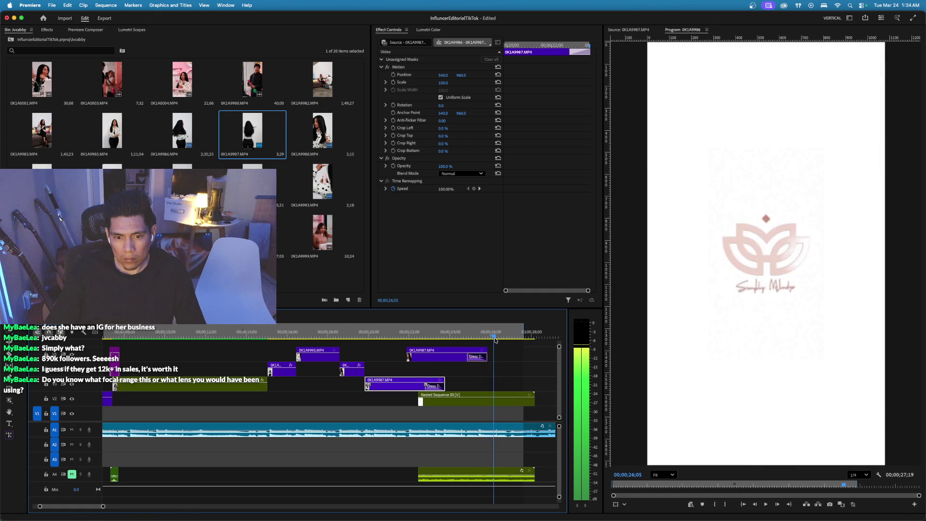
pyautogui.moveTo(487, 357); pyautogui.dragTo(466, 359)
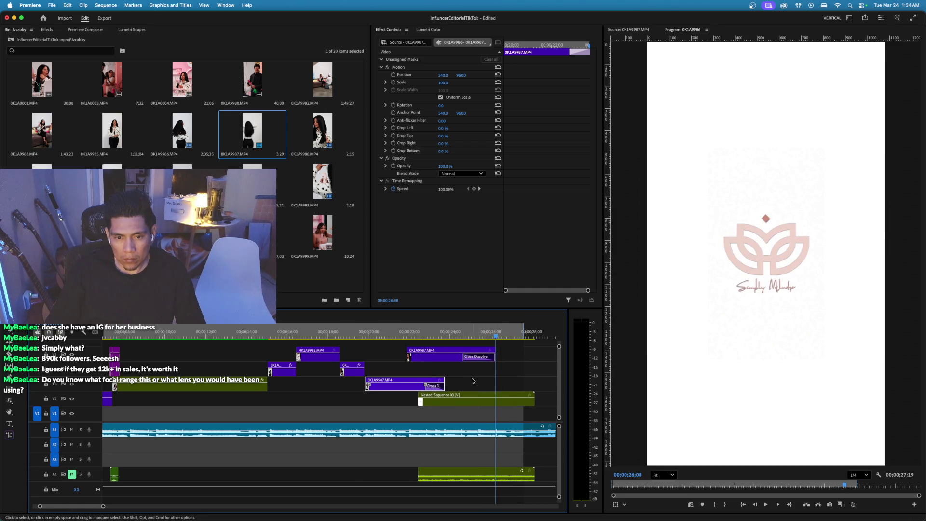
pyautogui.scroll(-5, 452, 389)
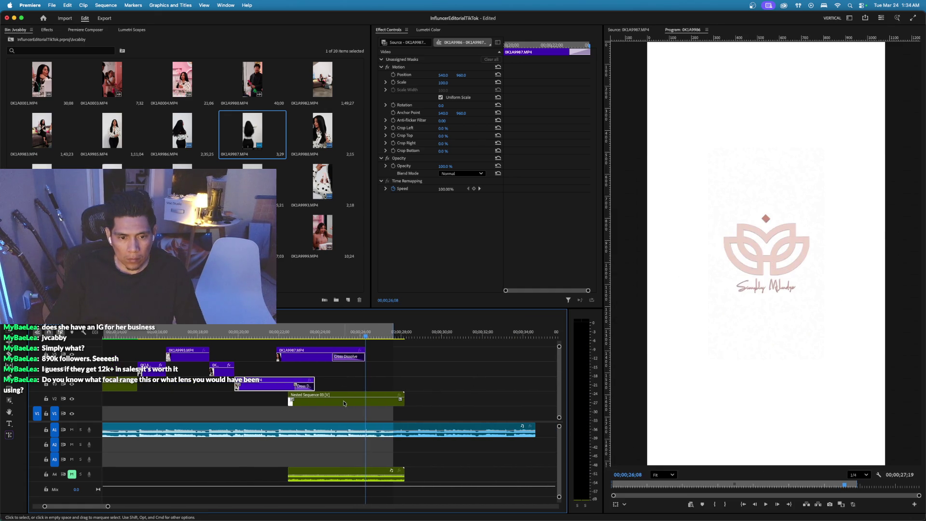
pyautogui.moveTo(344, 403); pyautogui.dragTo(372, 403)
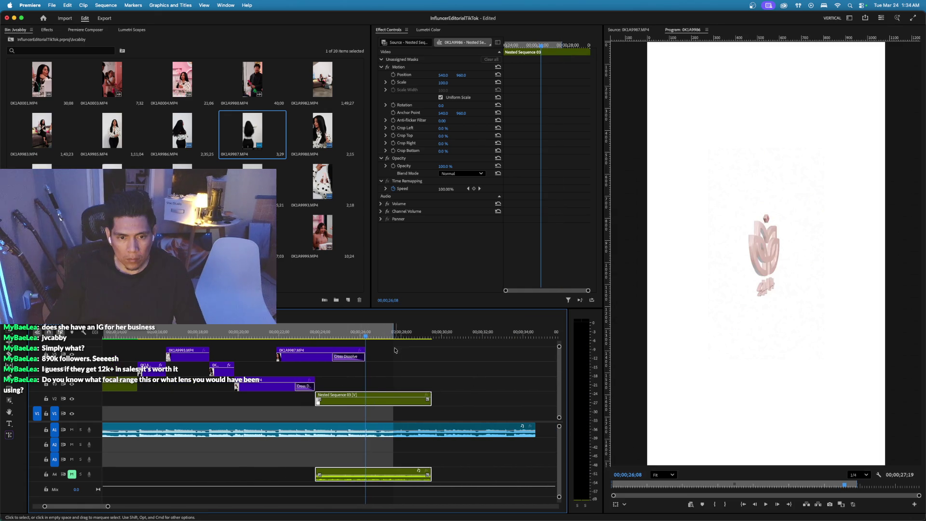
# Stretch the in/out range over the logo card and play back the ending.
pyautogui.moveTo(398, 332); pyautogui.dragTo(410, 332)
pyautogui.click(318, 330)
pyautogui.press('space')
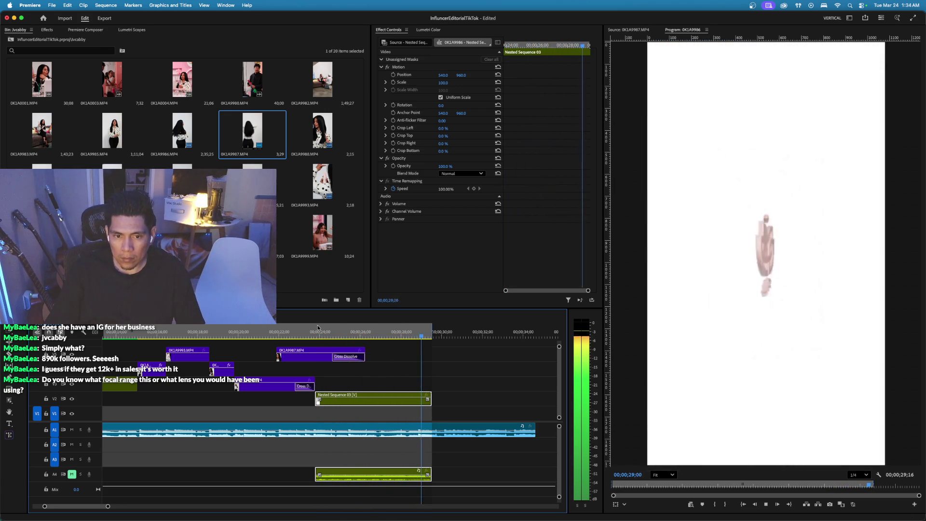
pyautogui.press('space')
pyautogui.hscroll(5, 461, 370)
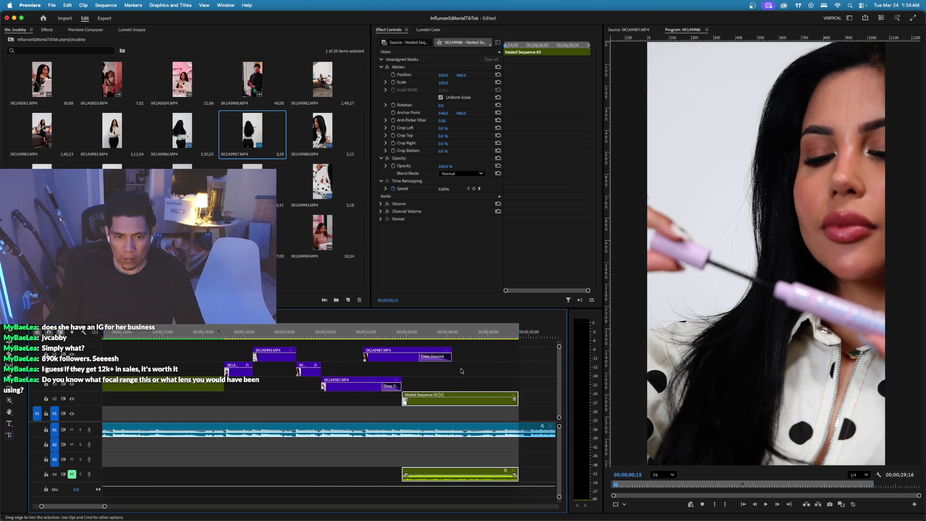
pyautogui.hscroll(2, 461, 370)
# Push the sequence end to about 30;02 and adjust the logo clip's placement at the end.
pyautogui.click(244, 332)
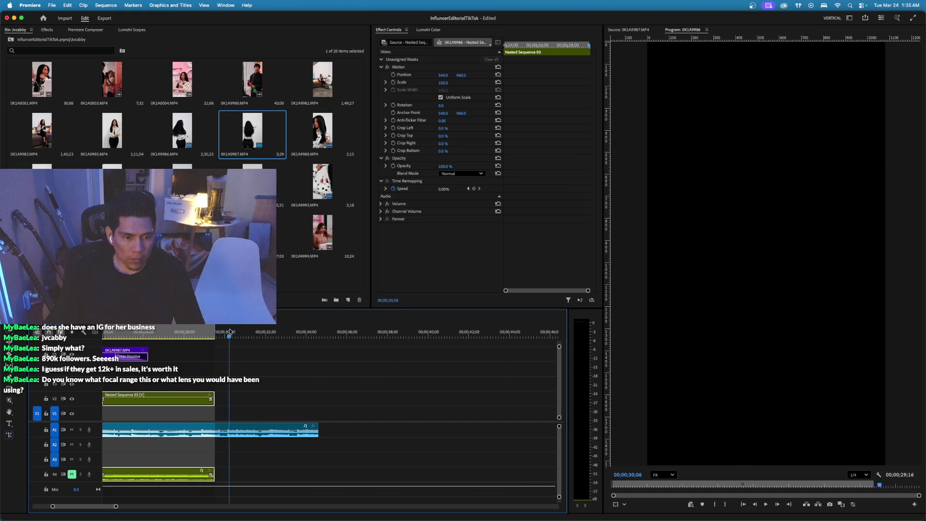
pyautogui.moveTo(215, 331); pyautogui.dragTo(226, 331)
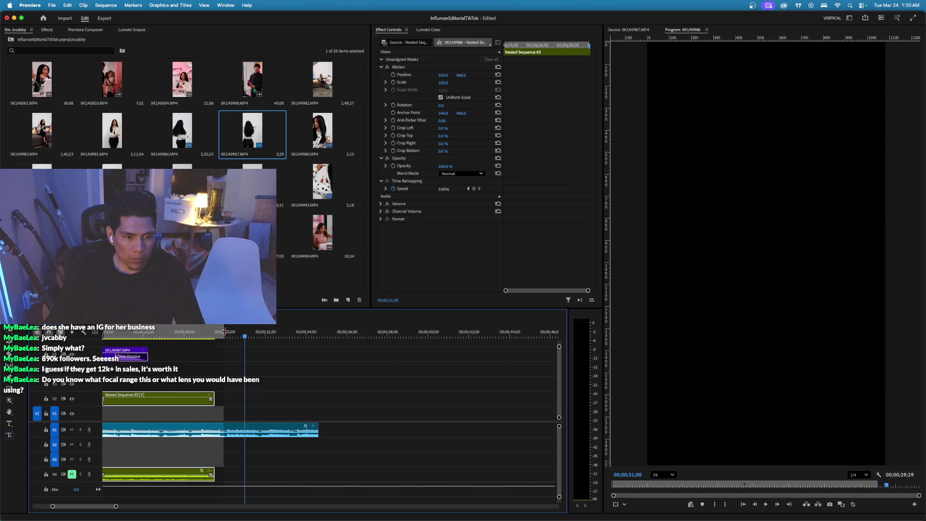
pyautogui.moveTo(191, 396); pyautogui.dragTo(191, 396)
pyautogui.press('space')
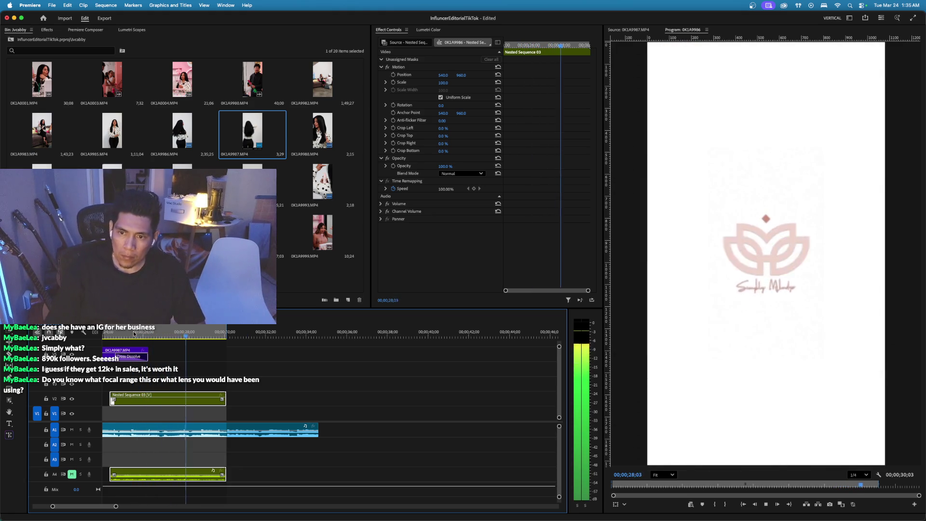
pyautogui.press('super+w')
pyautogui.press('space')
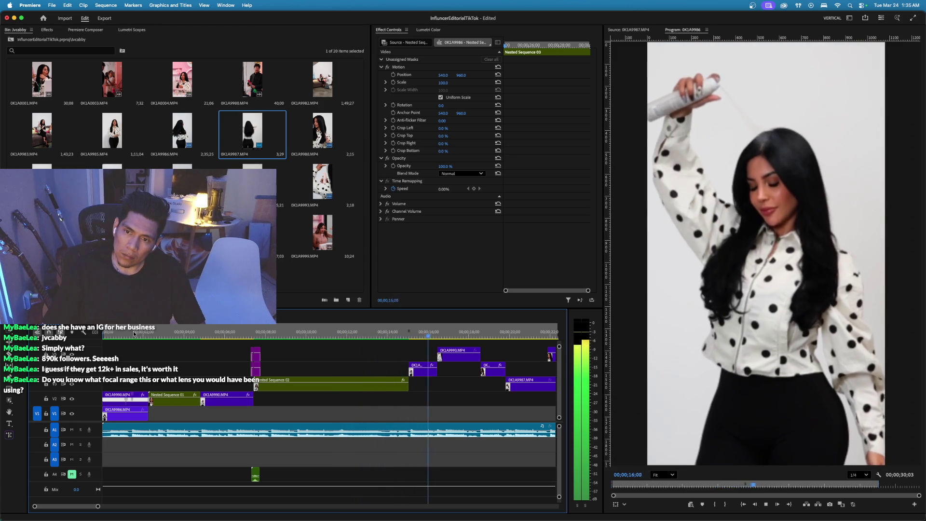
# Move the short V4 clip right by about 7;22 to 16;00 and play it back.
pyautogui.press('space')
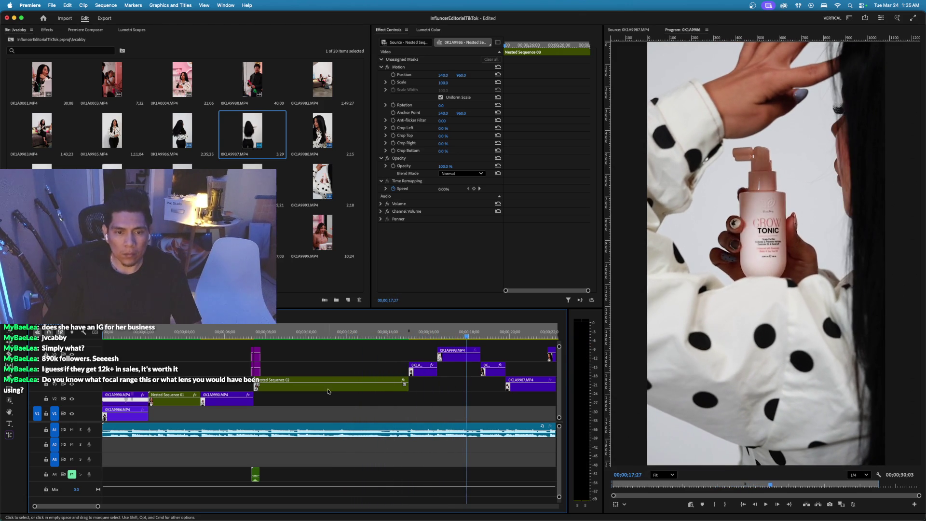
pyautogui.press('space')
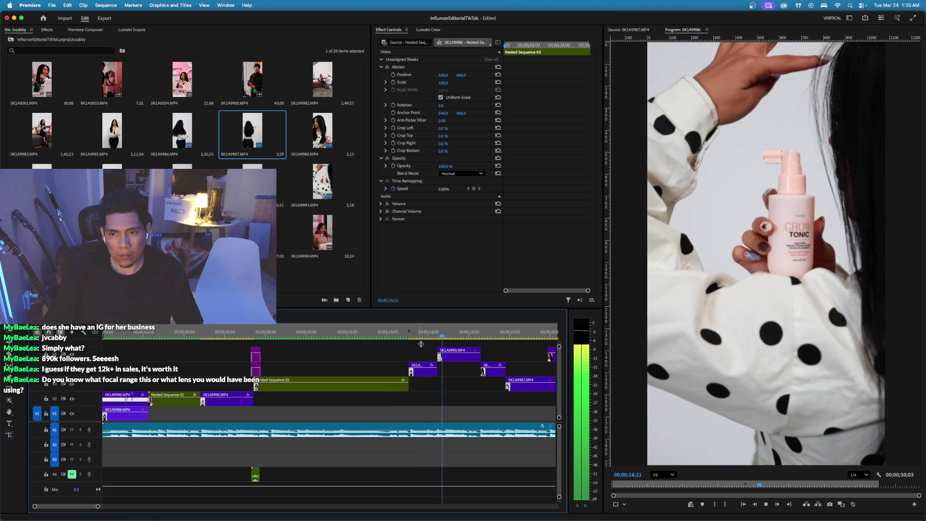
pyautogui.press('space')
pyautogui.scroll(-2, 357, 370)
pyautogui.moveTo(247, 372); pyautogui.dragTo(430, 345)
pyautogui.press('space')
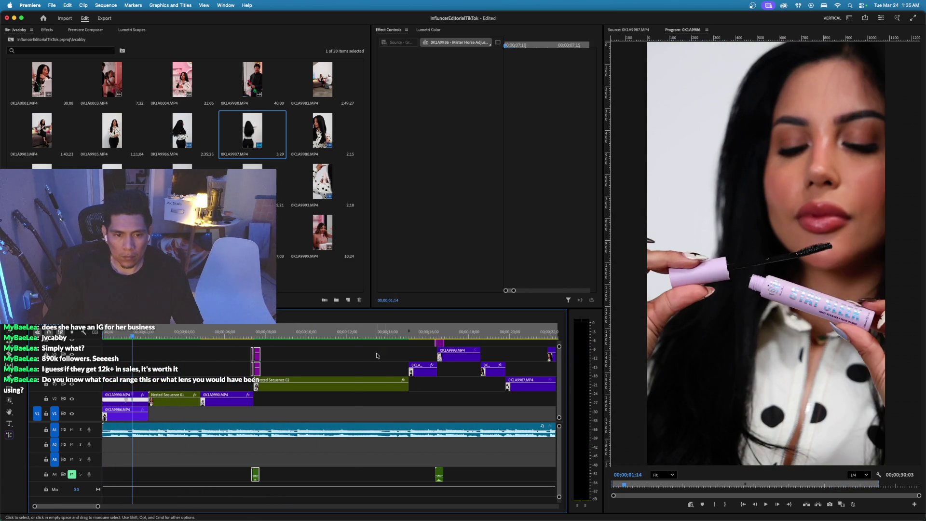
# Select Nested Sequence 02 and expand the Curves section in Lumetri Color.
pyautogui.click(355, 334)
pyautogui.click(355, 384)
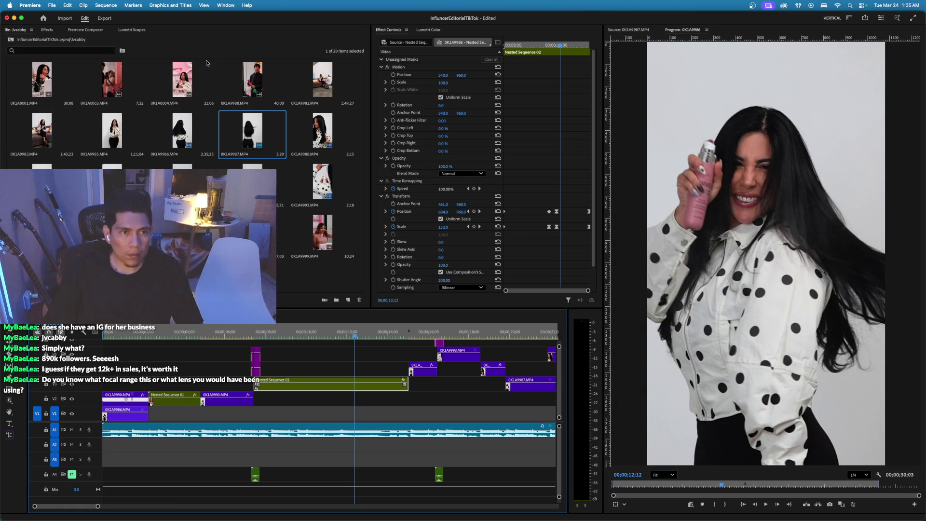
pyautogui.click(434, 30)
pyautogui.scroll(-3, 420, 238)
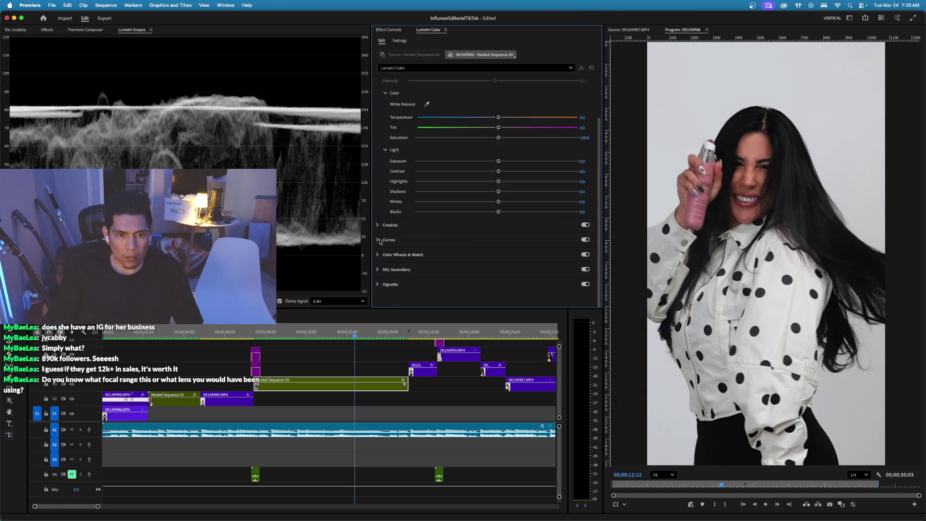
pyautogui.click(379, 240)
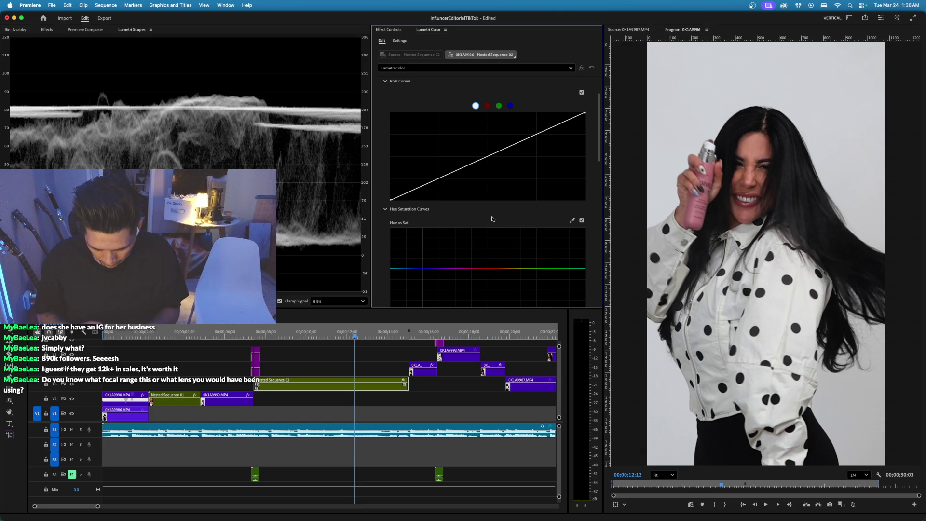
pyautogui.scroll(1, 493, 219)
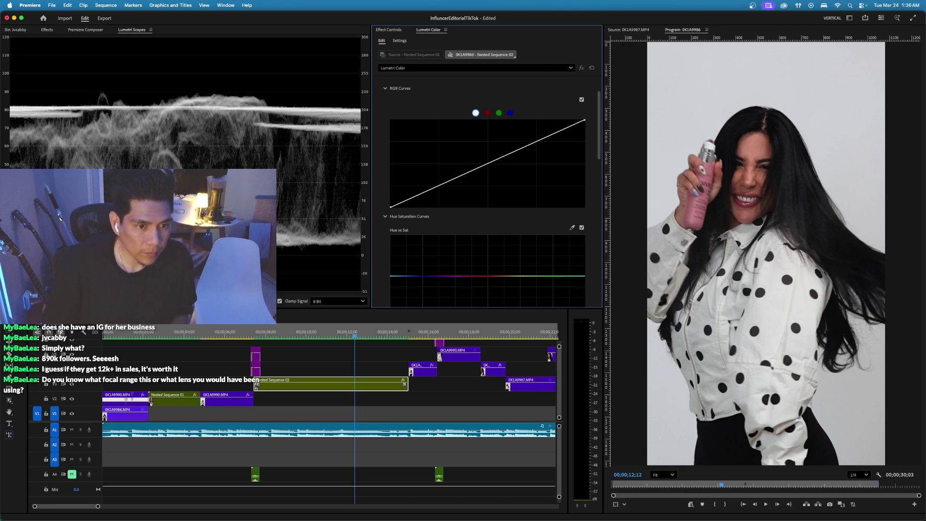
pyautogui.press('super+Tab')
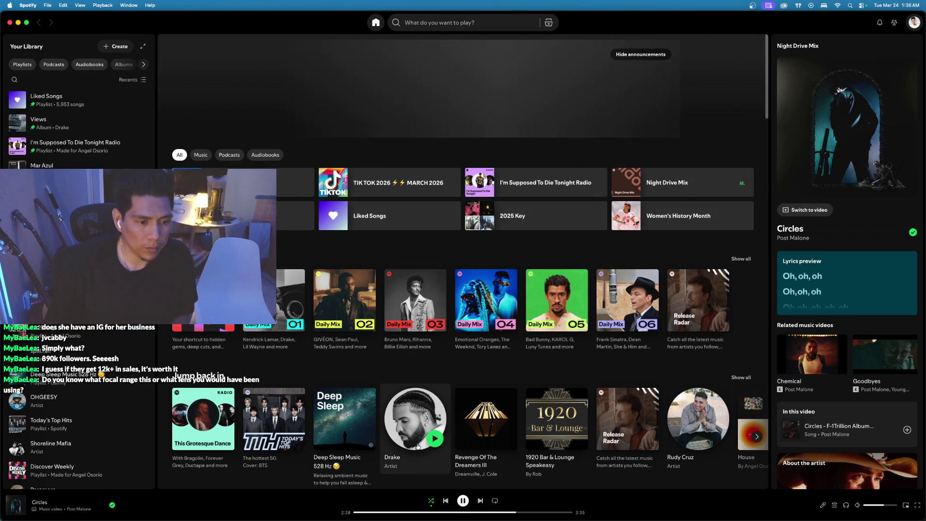
# Skip ahead through nine Spotify tracks, then return to Premiere Pro.
pyautogui.press('super+Right')
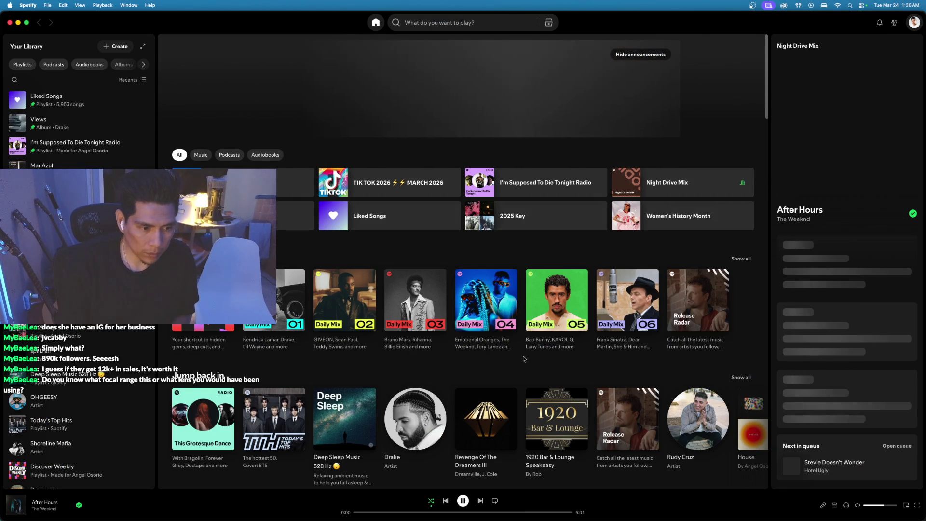
pyautogui.press('super+Right')
pyautogui.press('super+Right')
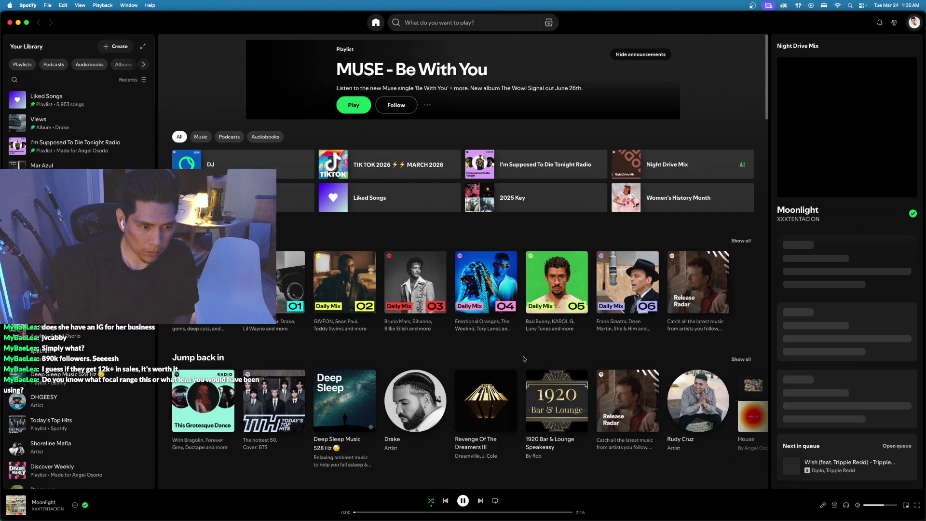
pyautogui.press('super+Right')
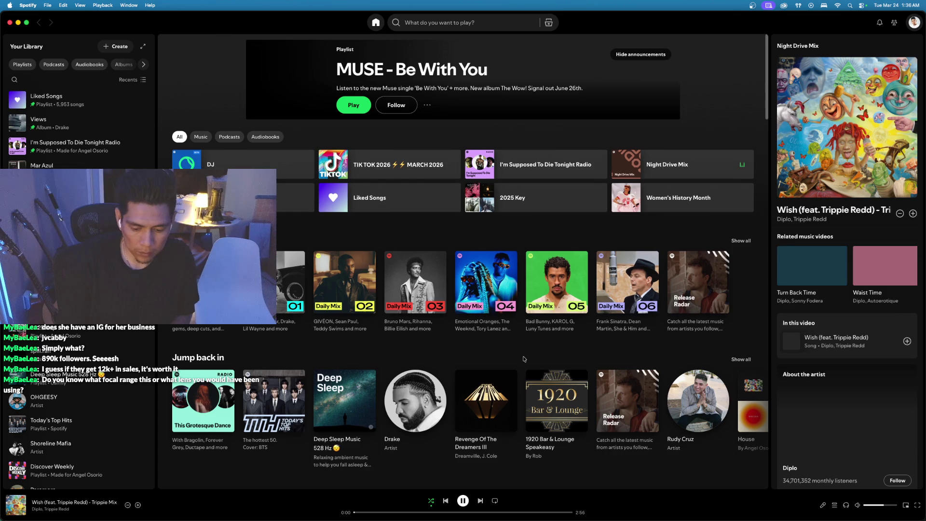
pyautogui.press('super+Right')
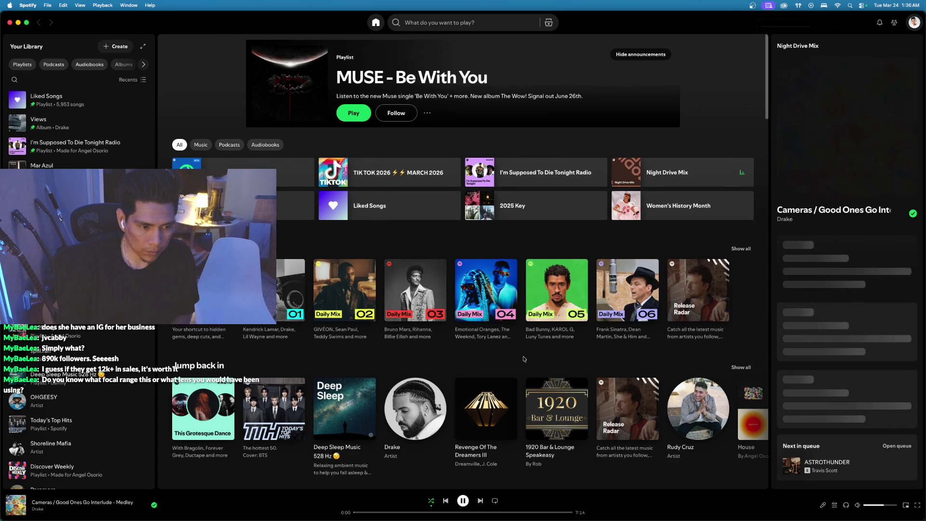
pyautogui.press('super+Right')
pyautogui.press('super+Right')
pyautogui.press('super+Right')
pyautogui.press('super+Right')
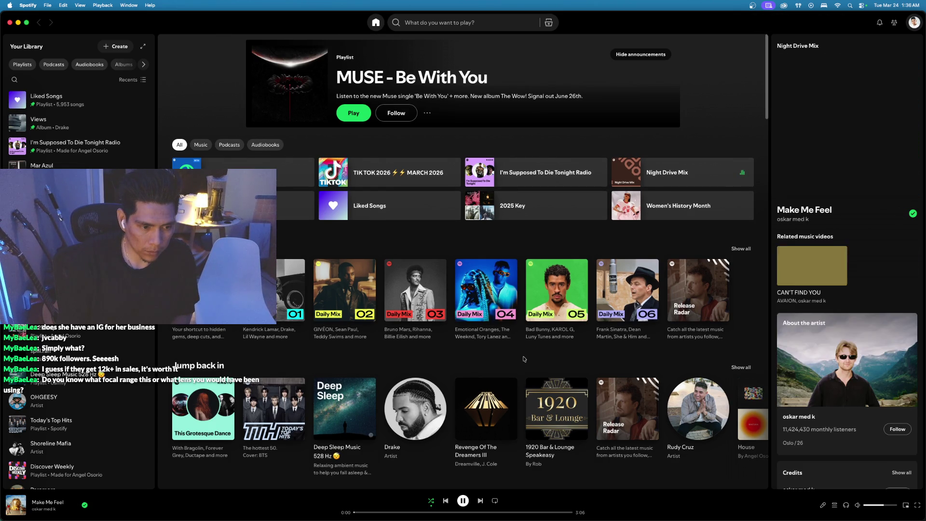
pyautogui.press('super+Right')
pyautogui.press('super+Right')
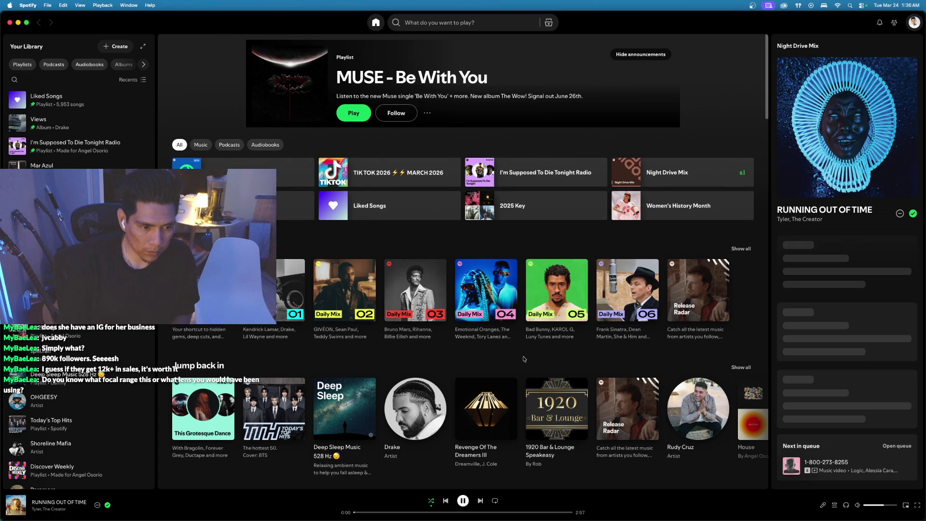
pyautogui.press('super+Right')
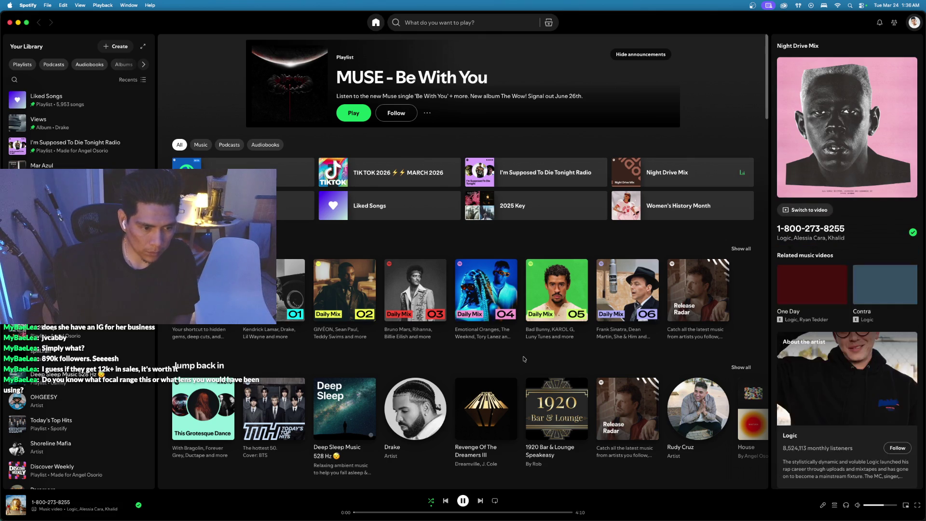
pyautogui.press('super+Right')
pyautogui.press('super+Right')
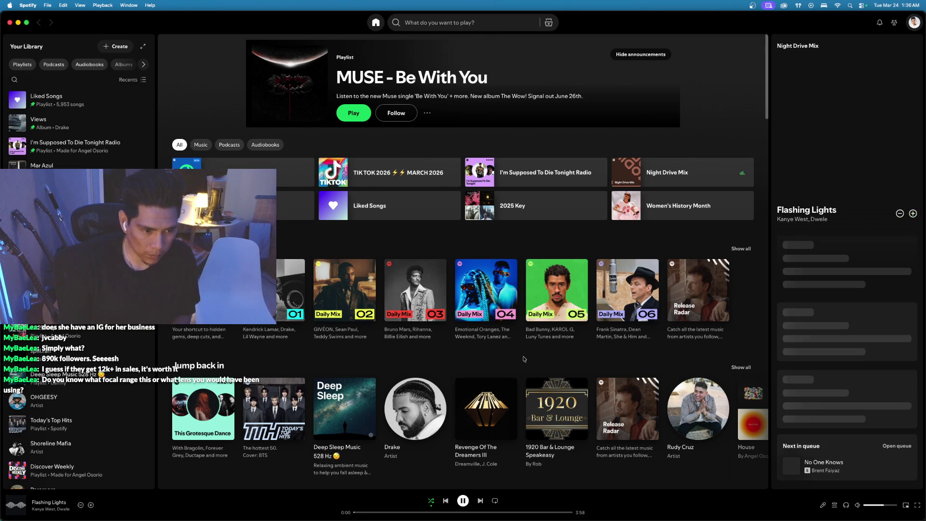
pyautogui.press('super+Right')
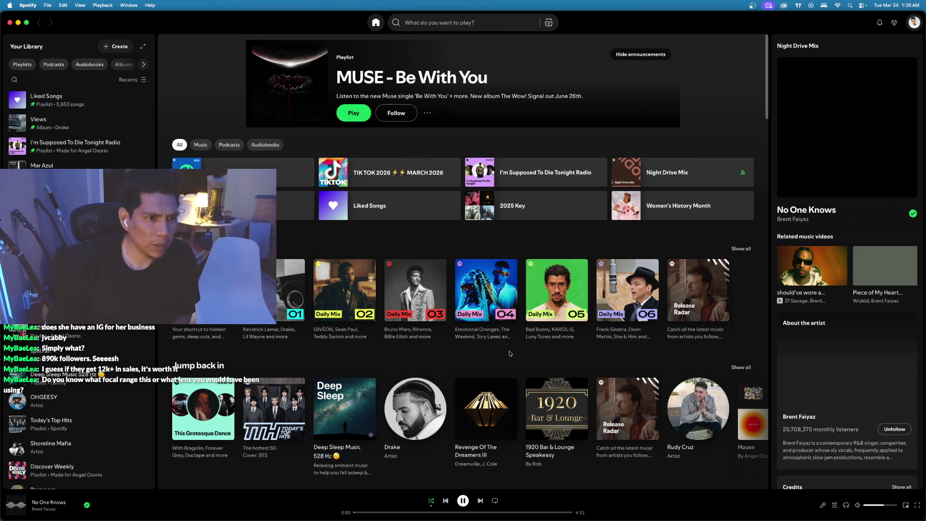
pyautogui.scroll(-1, 77, 241)
pyautogui.scroll(-1, 77, 120)
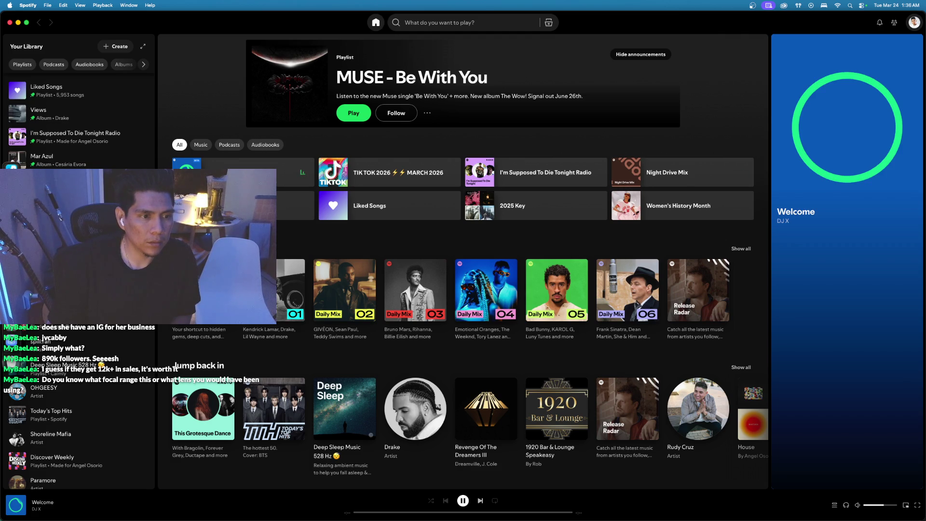
pyautogui.press('super+Tab')
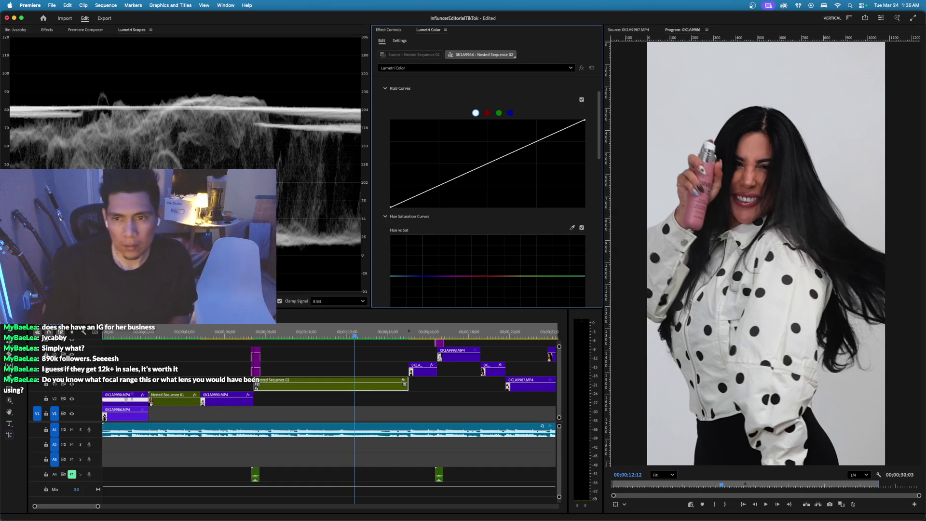
# Pull in the RGB curve's white and black points and raise a midtone point.
pyautogui.scroll(2, 490, 215)
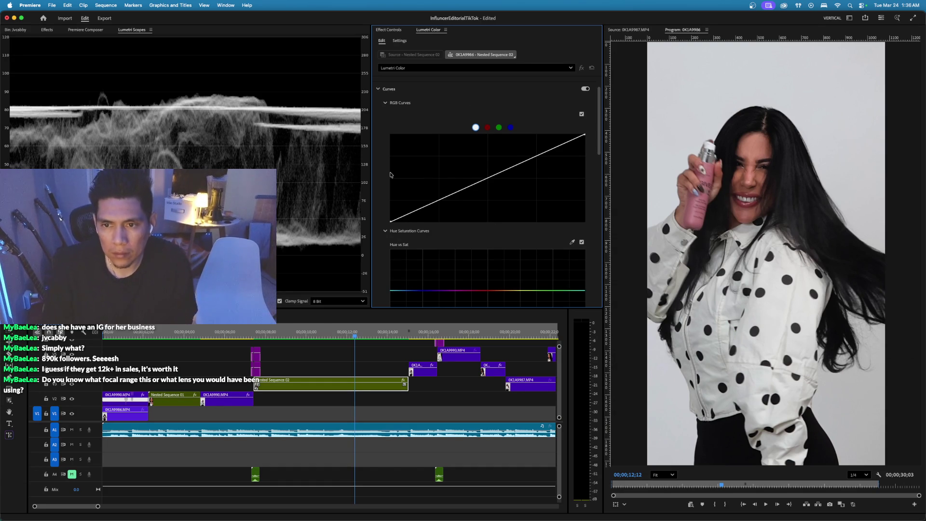
pyautogui.moveTo(585, 136); pyautogui.dragTo(559, 134)
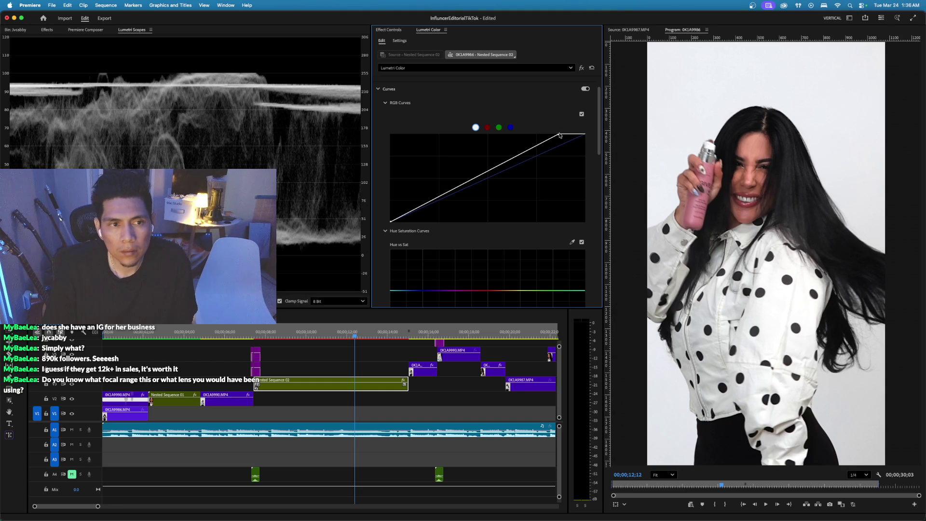
pyautogui.moveTo(560, 137); pyautogui.dragTo(561, 136)
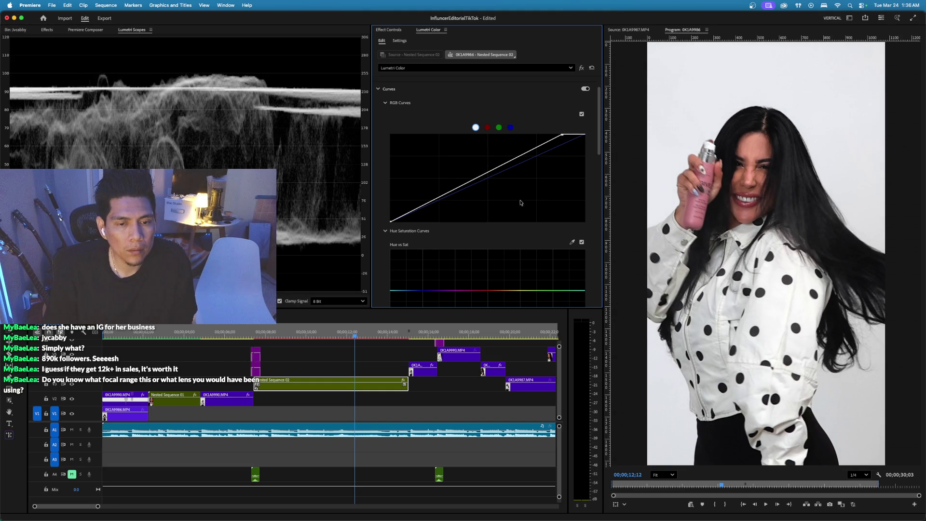
pyautogui.moveTo(392, 222); pyautogui.dragTo(400, 224)
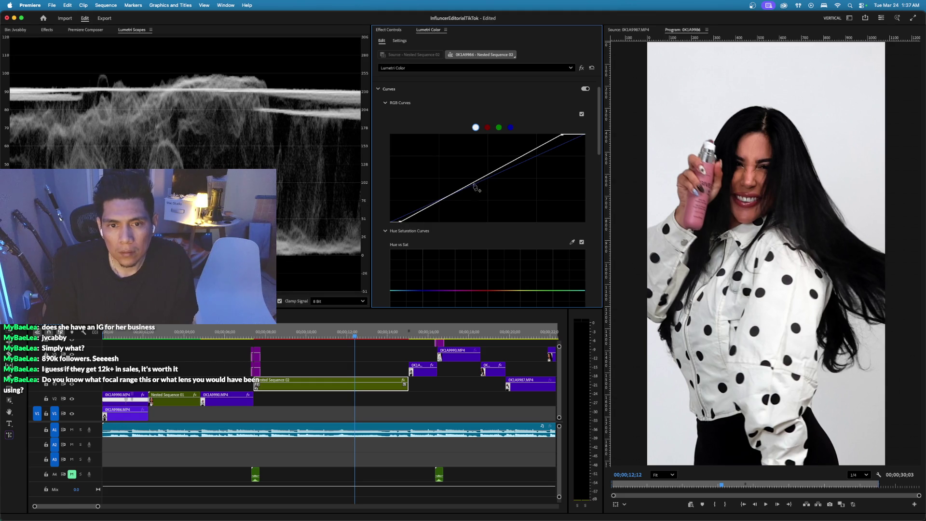
pyautogui.moveTo(472, 182); pyautogui.dragTo(471, 179)
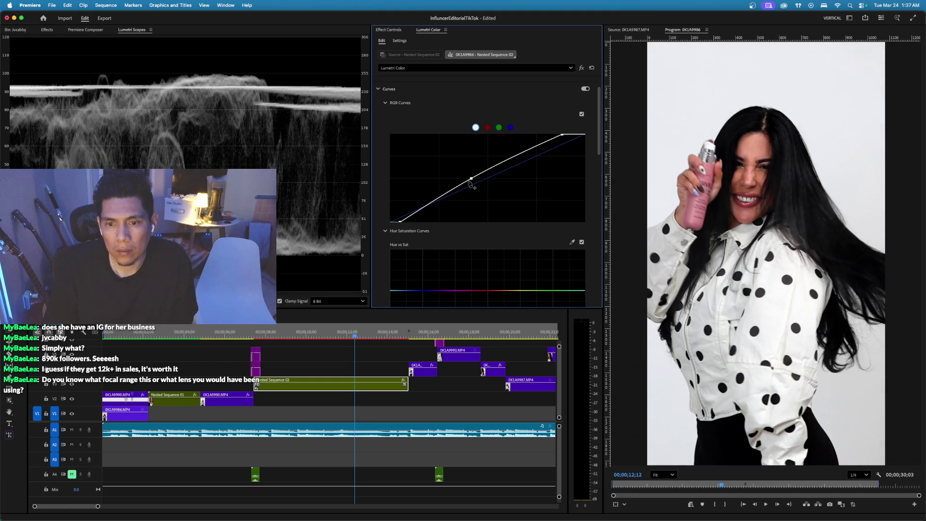
pyautogui.moveTo(321, 338)
pyautogui.mouseDown()
pyautogui.moveTo(310, 340)
pyautogui.moveTo(319, 338)
pyautogui.mouseUp()
pyautogui.scroll(2, 377, 85)
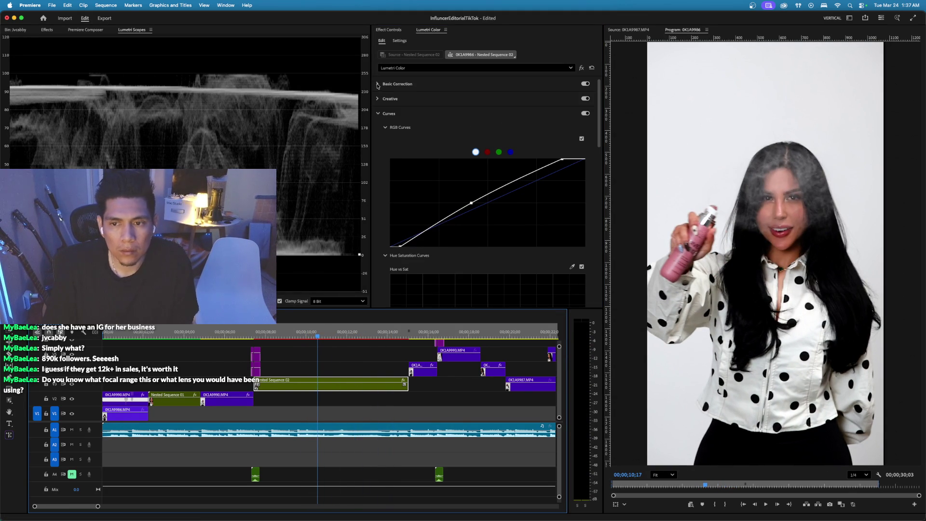
# In Basic Correction, set Contrast 17.8, Shadows -4.7 and Saturation 108.4.
pyautogui.click(378, 84)
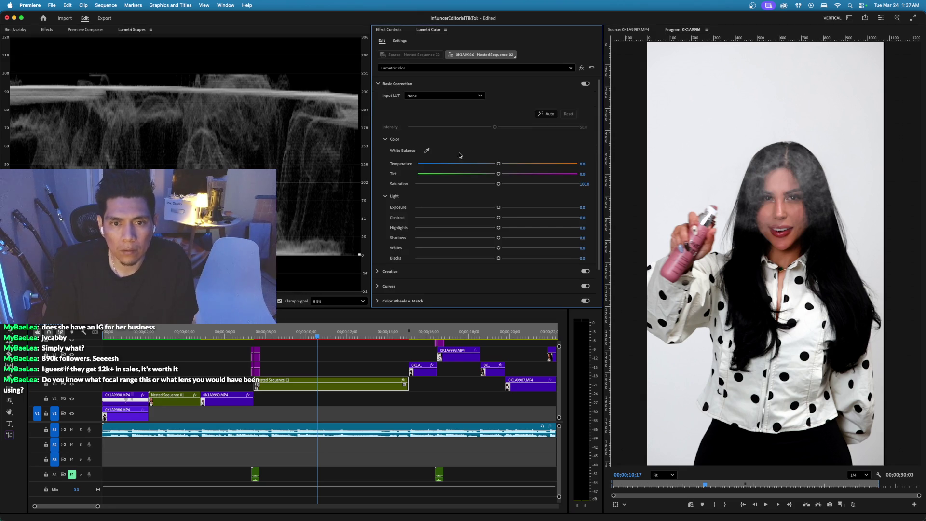
pyautogui.moveTo(502, 218)
pyautogui.mouseDown()
pyautogui.moveTo(511, 219)
pyautogui.moveTo(502, 208)
pyautogui.mouseUp()
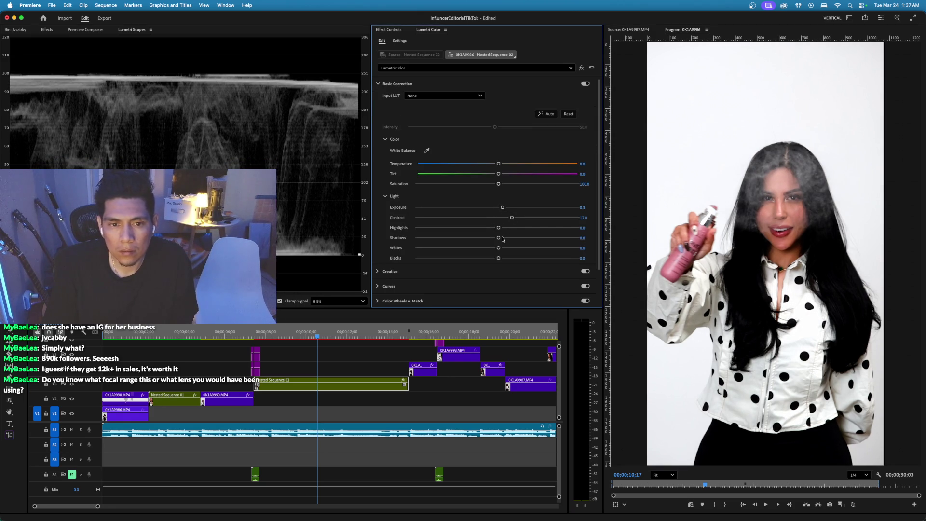
pyautogui.moveTo(498, 239); pyautogui.dragTo(493, 239)
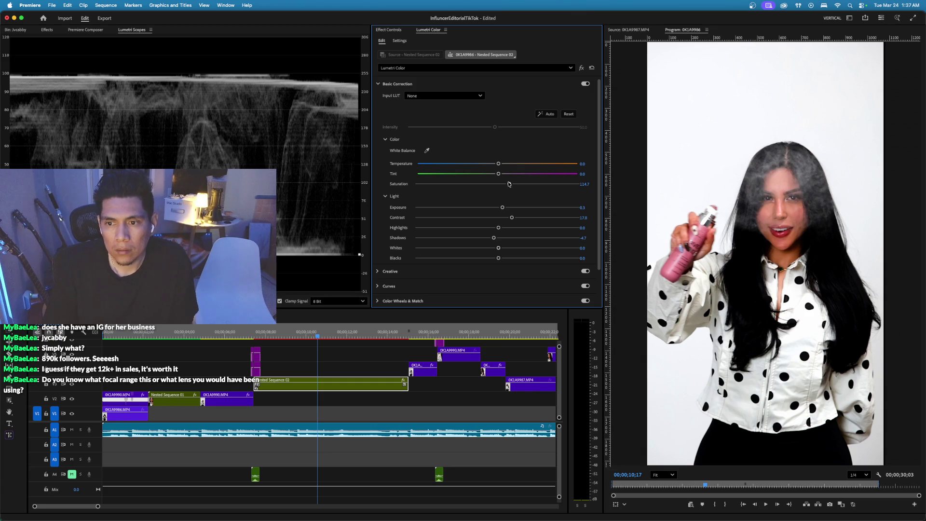
pyautogui.moveTo(507, 184); pyautogui.dragTo(505, 186)
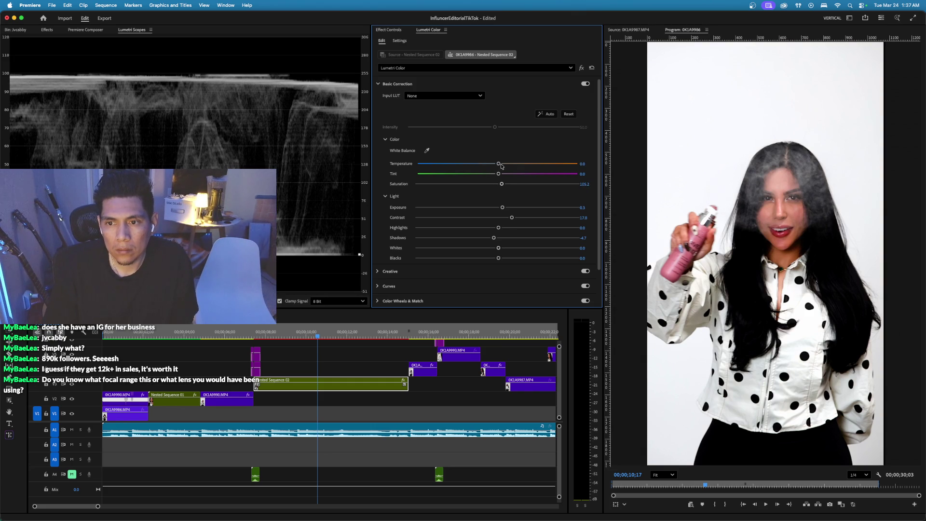
# White-balance the clip by sampling the white backdrop with the eyedropper.
pyautogui.click(427, 151)
pyautogui.click(683, 167)
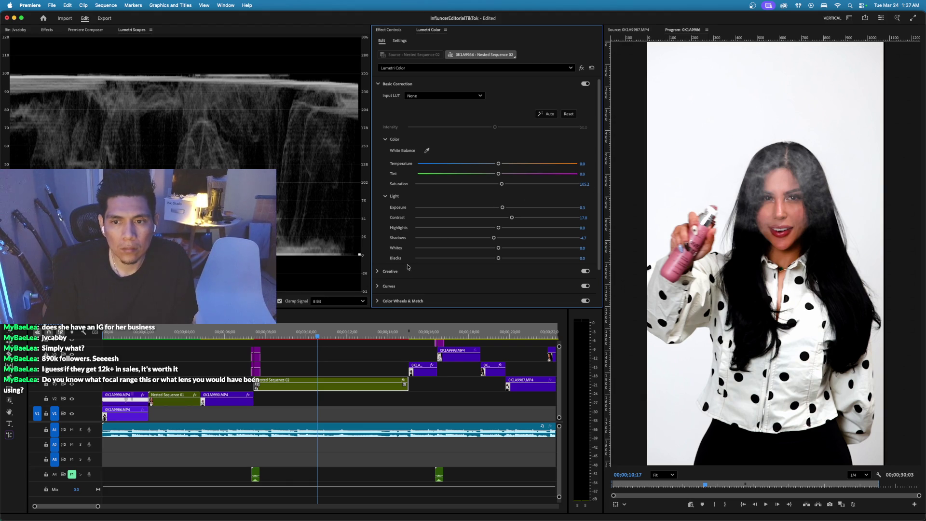
pyautogui.click(380, 271)
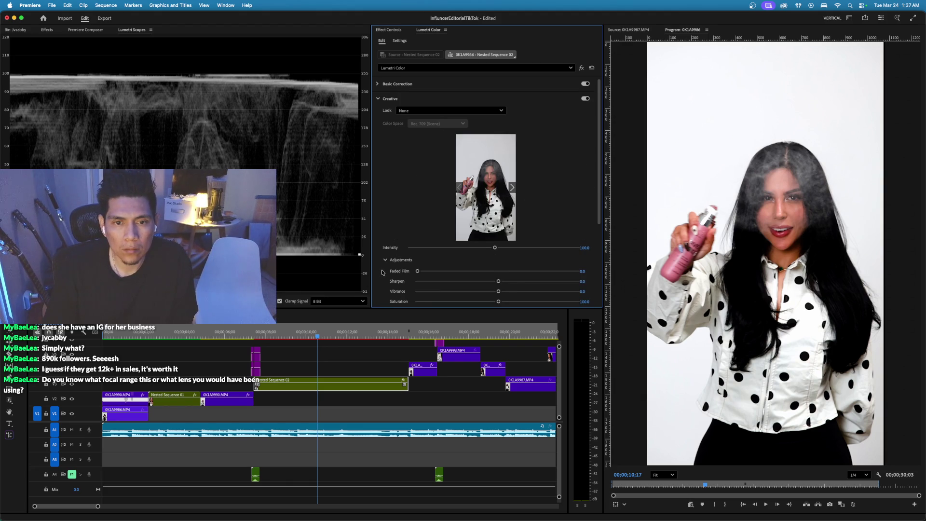
# Pull Nested Sequence 02's Hue vs Sat curve down at two hue ranges, then resume playback to review.
pyautogui.scroll(-5, 383, 272)
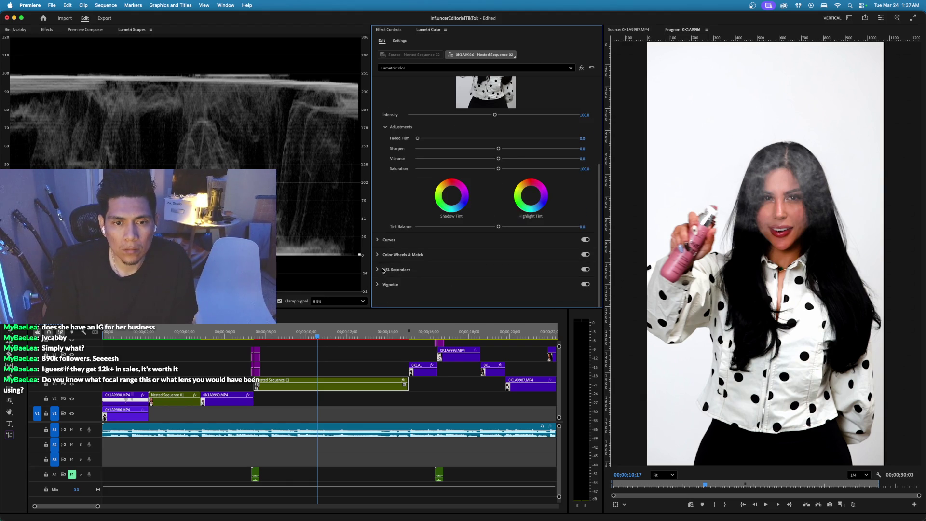
pyautogui.click(385, 241)
pyautogui.scroll(3, 445, 251)
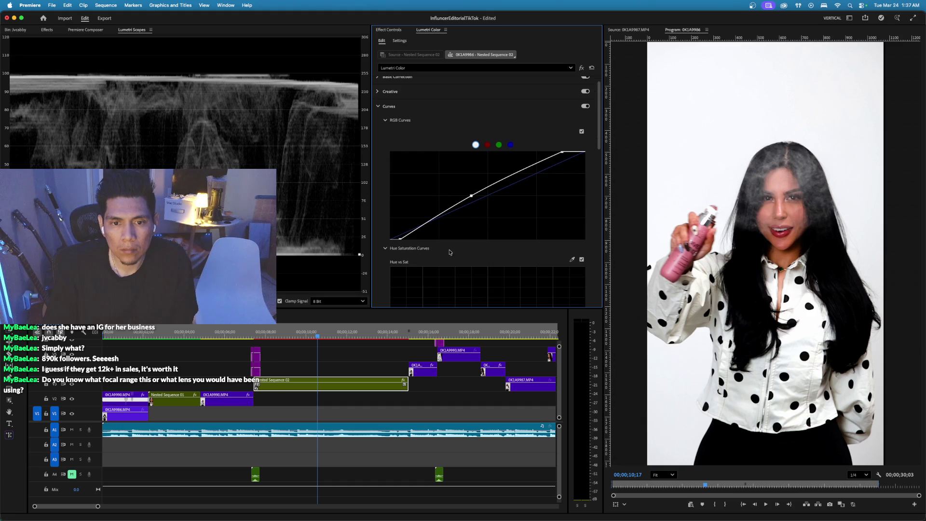
pyautogui.scroll(-3, 444, 251)
pyautogui.click(704, 132)
pyautogui.moveTo(411, 179); pyautogui.dragTo(413, 214)
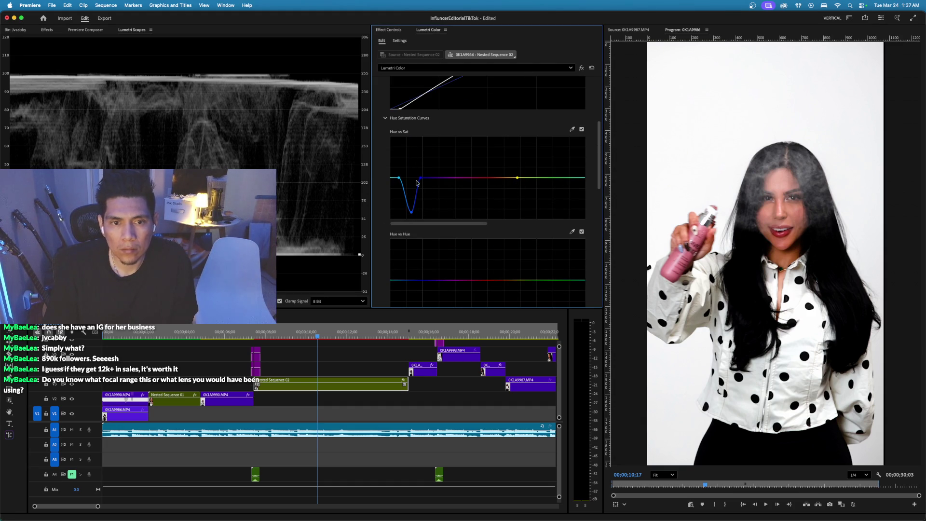
pyautogui.moveTo(399, 181); pyautogui.dragTo(390, 209)
pyautogui.moveTo(548, 189); pyautogui.dragTo(546, 210)
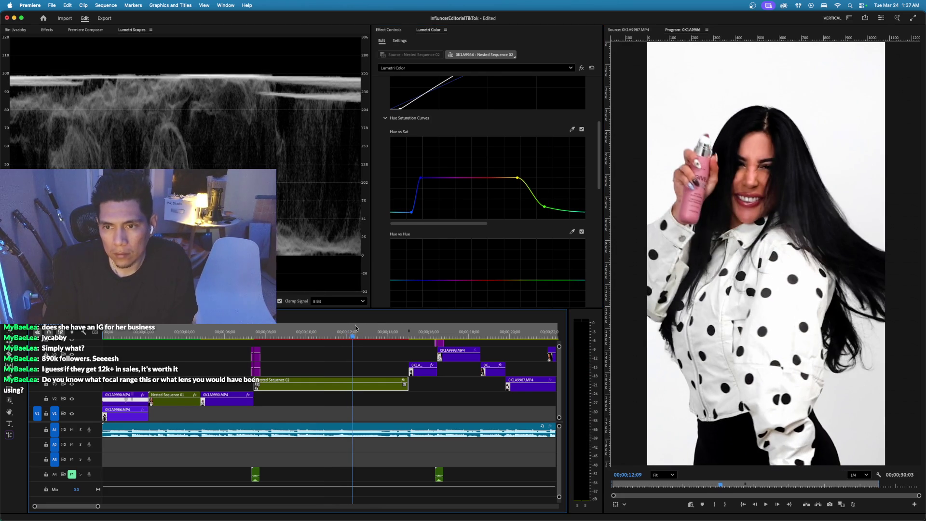
pyautogui.press('space')
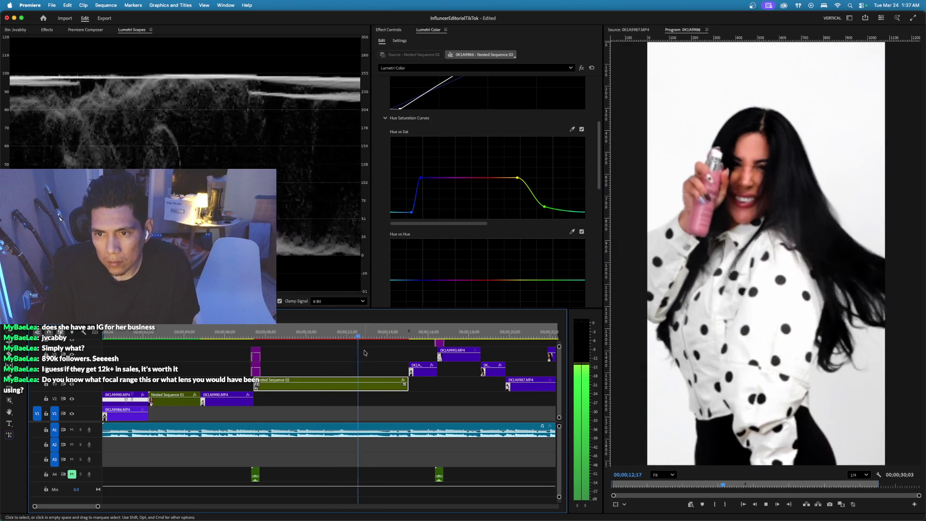
pyautogui.scroll(-3, 452, 232)
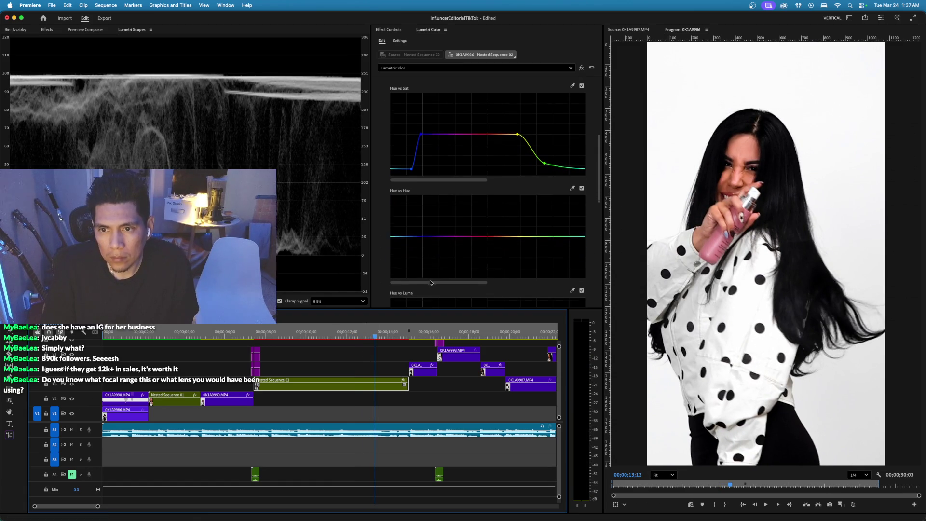
# Copy the Lumetri Color effect from Nested Sequence 02 in Effect Controls.
pyautogui.click(386, 31)
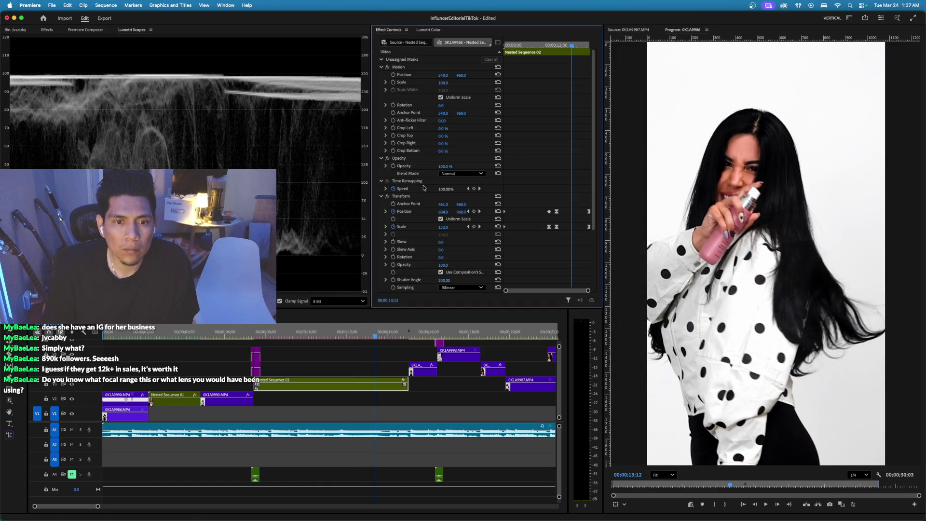
pyautogui.scroll(-5, 406, 232)
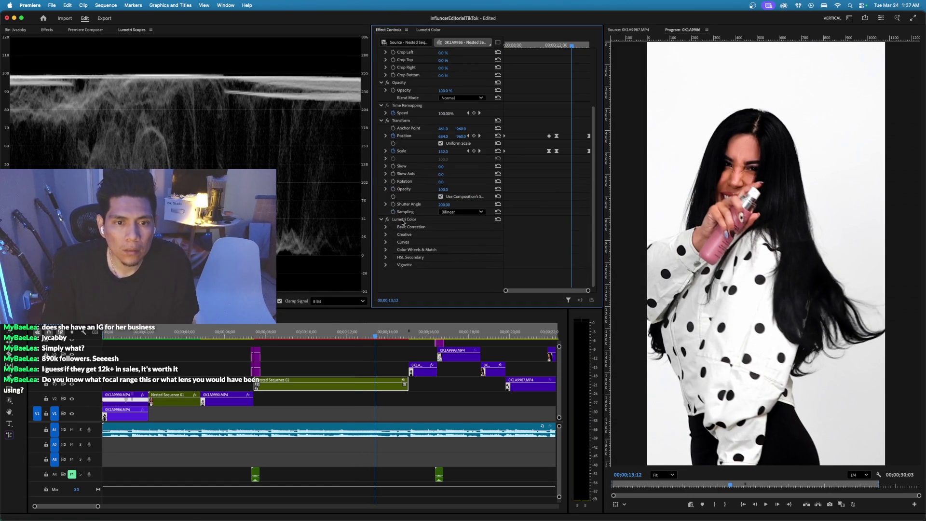
pyautogui.click(404, 221)
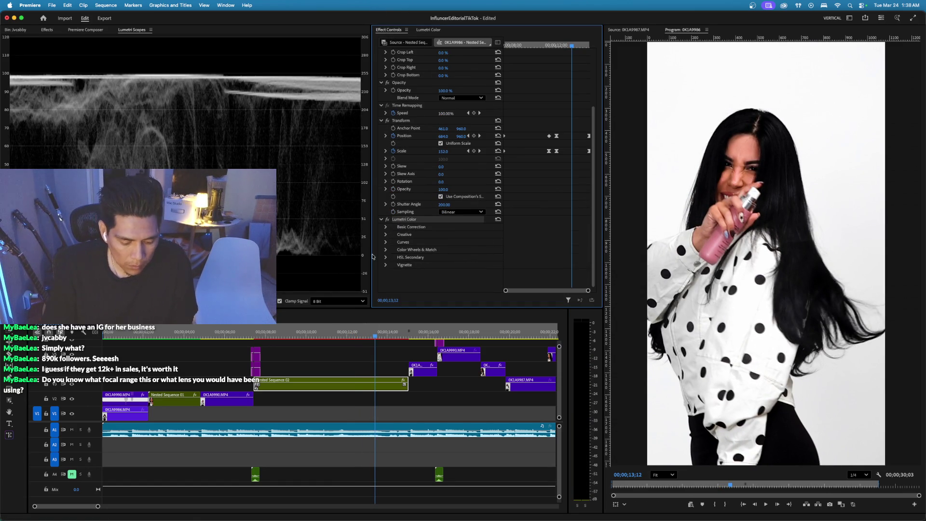
pyautogui.press('Return')
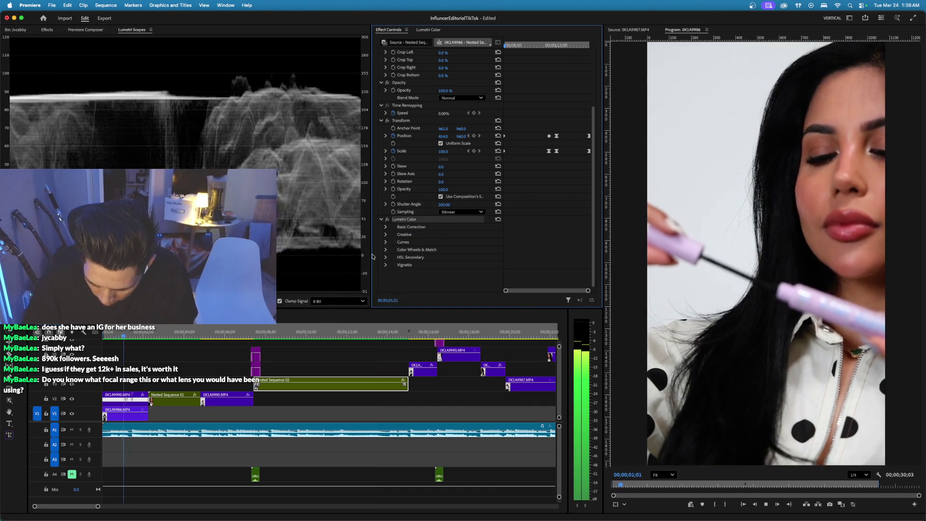
# Stop playback and paste the Lumetri Color grade onto the opening 0K1A9990 clip.
pyautogui.press('space')
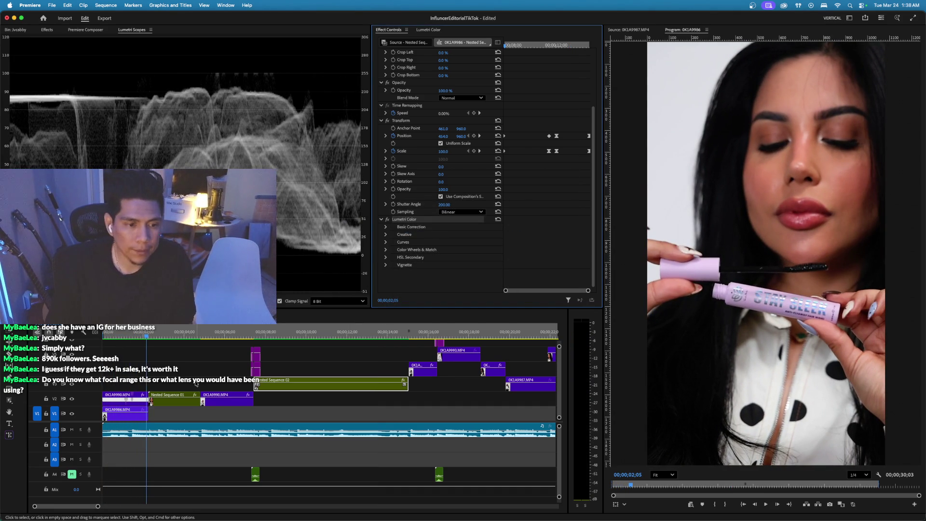
pyautogui.click(121, 338)
pyautogui.click(140, 398)
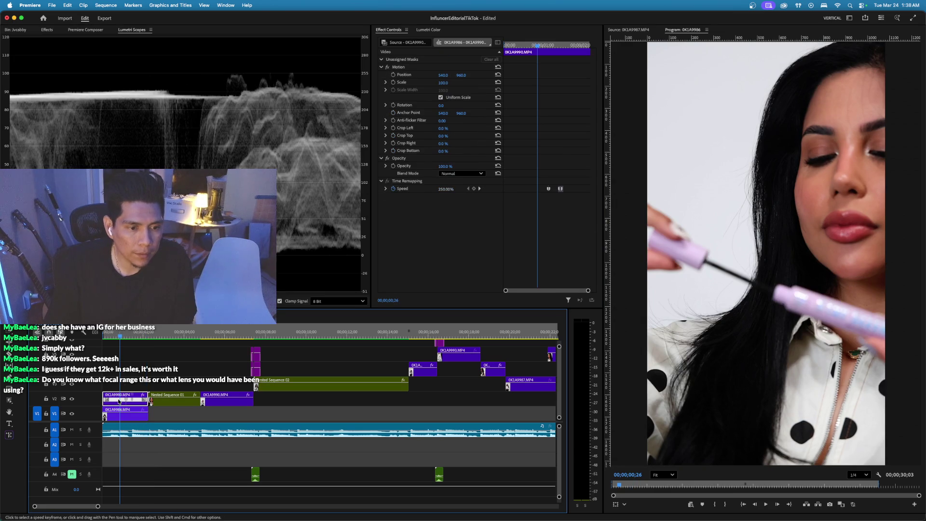
pyautogui.press('super+alt+v')
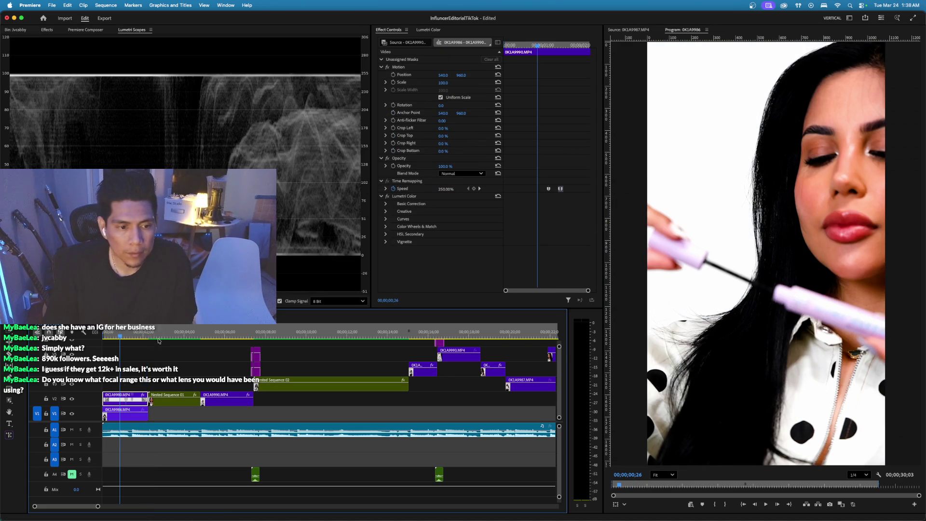
# Select Nested Sequence 01, then the 0K1A9990 clip at six seconds.
pyautogui.click(166, 336)
pyautogui.click(181, 400)
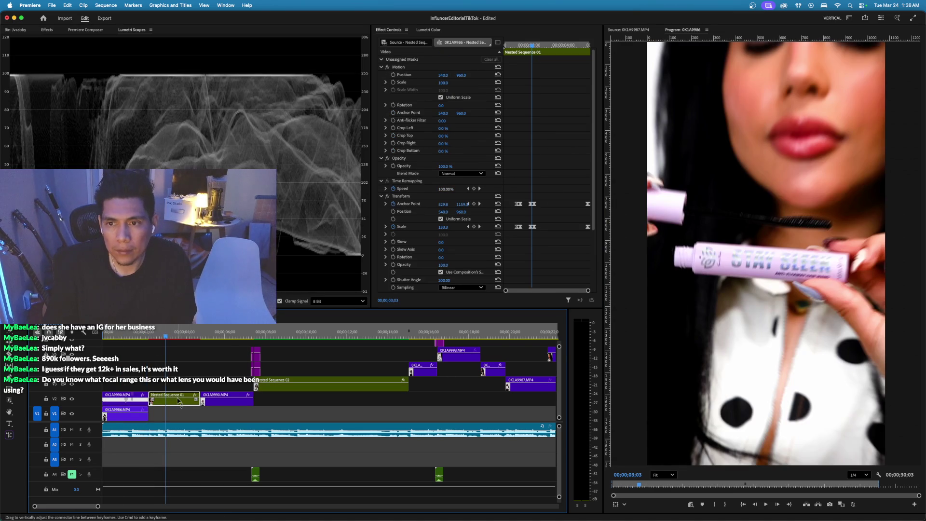
pyautogui.click(228, 331)
pyautogui.click(232, 400)
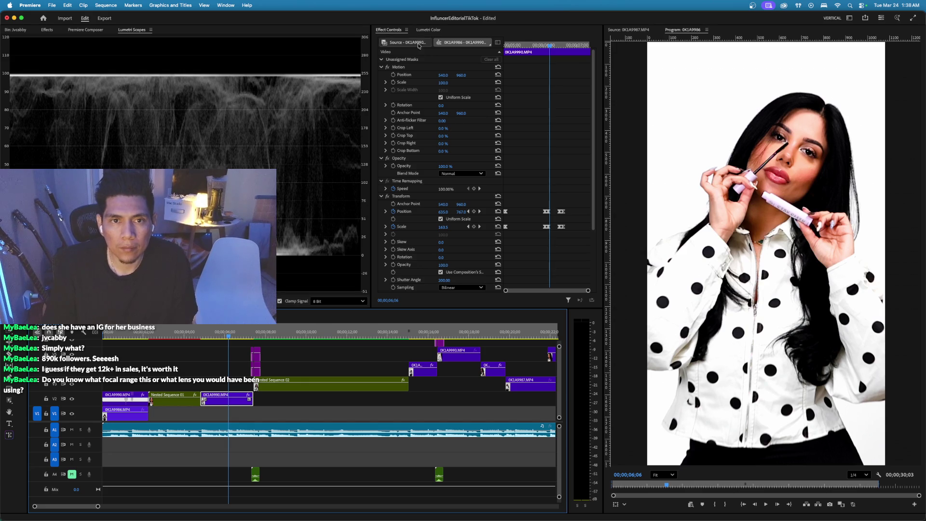
# Lower the 0K1A9990 clip's Basic Correction Exposure from 0.3 to 0.1.
pyautogui.click(423, 30)
pyautogui.scroll(5, 458, 98)
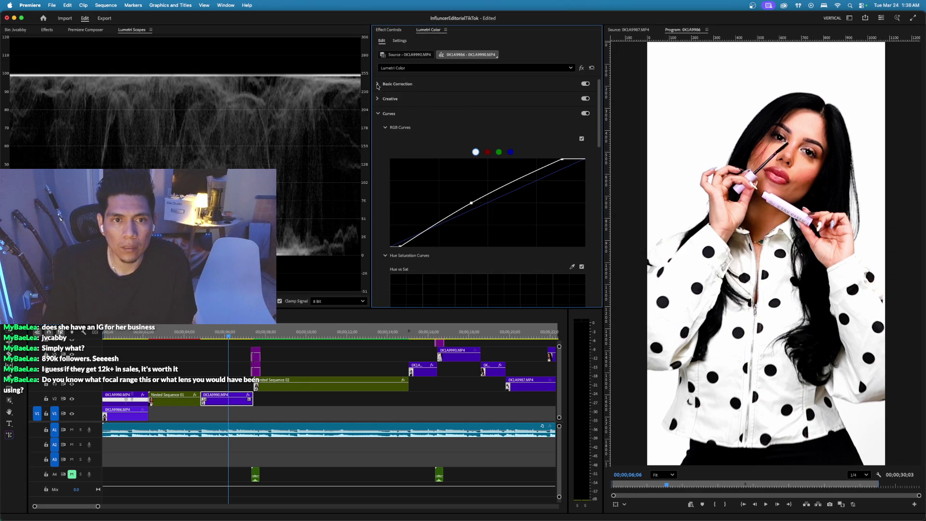
pyautogui.click(382, 84)
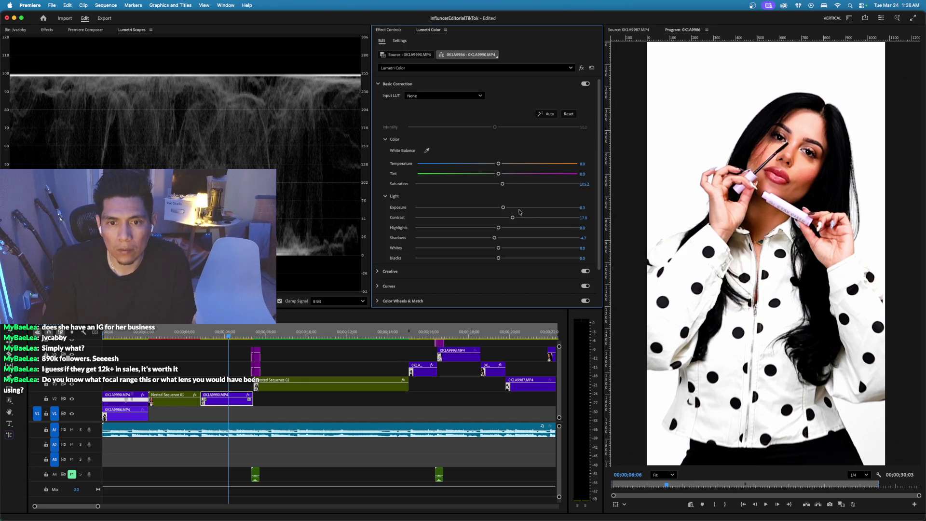
pyautogui.moveTo(503, 210); pyautogui.dragTo(499, 213)
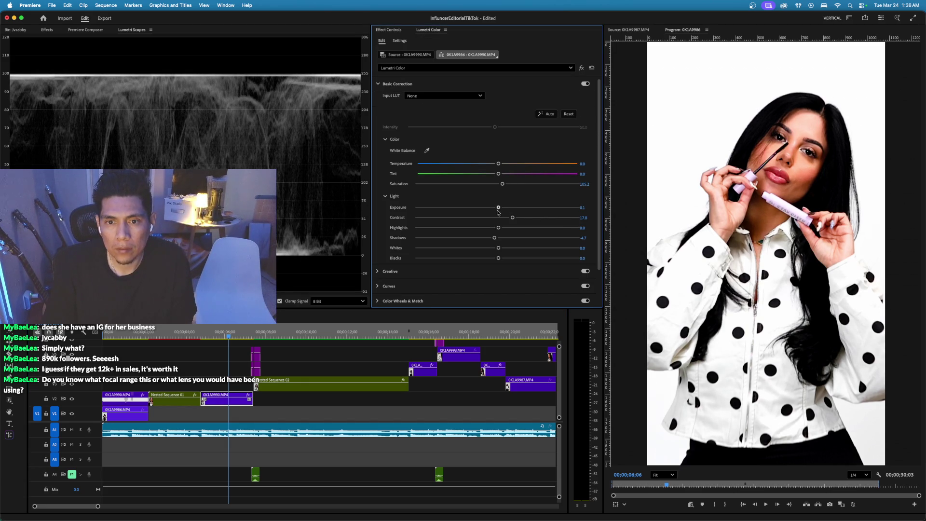
# Move to the hair-brushing shot and raise the 0K1A9988 clip's Exposure from 0.3 to 0.6.
pyautogui.moveTo(279, 336); pyautogui.dragTo(400, 333)
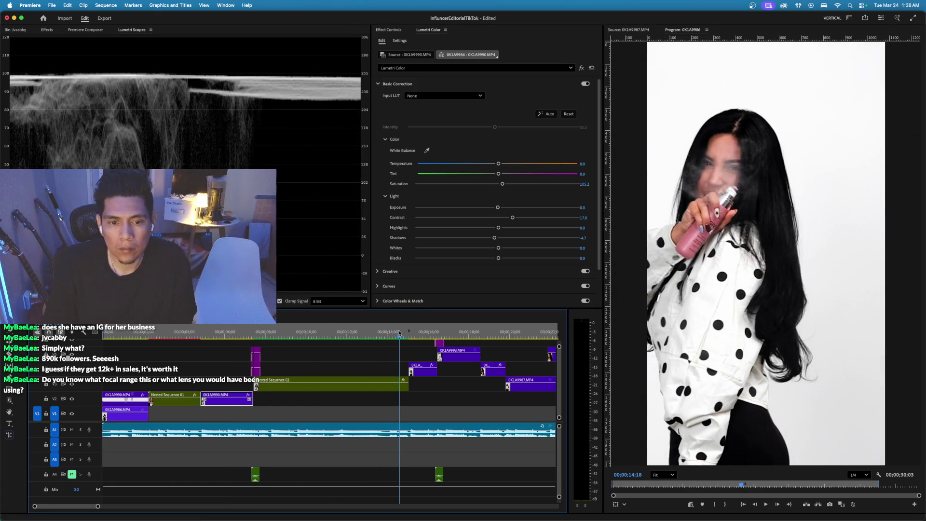
pyautogui.click(421, 333)
pyautogui.click(422, 369)
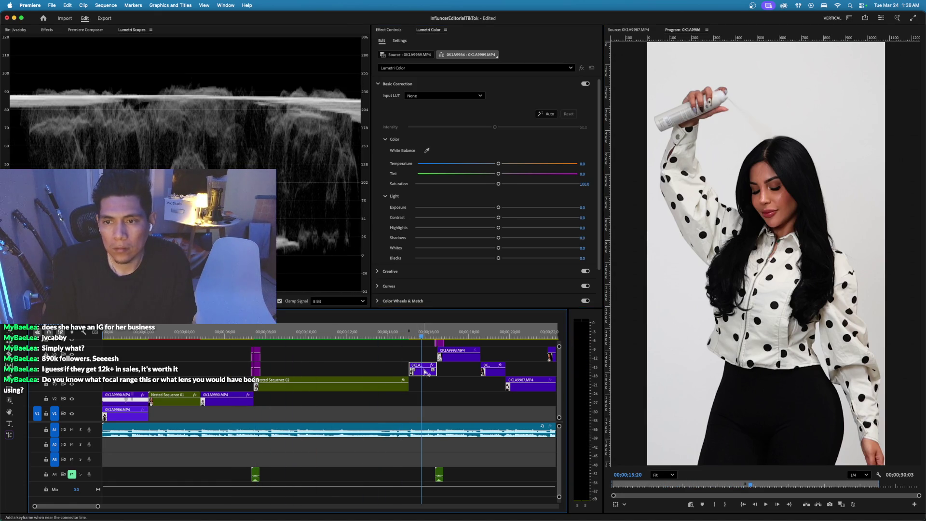
pyautogui.click(462, 332)
pyautogui.click(468, 357)
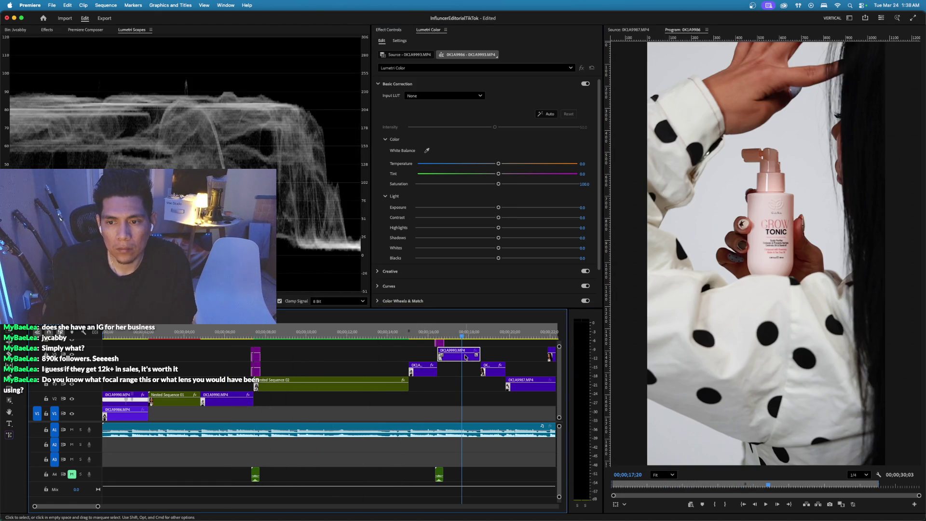
pyautogui.moveTo(462, 333); pyautogui.dragTo(491, 334)
pyautogui.click(493, 369)
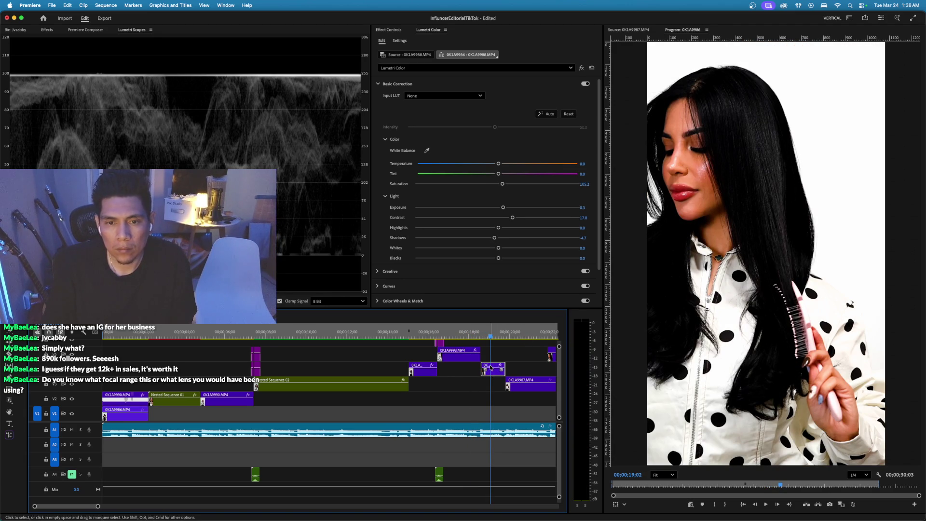
pyautogui.moveTo(504, 210); pyautogui.dragTo(507, 208)
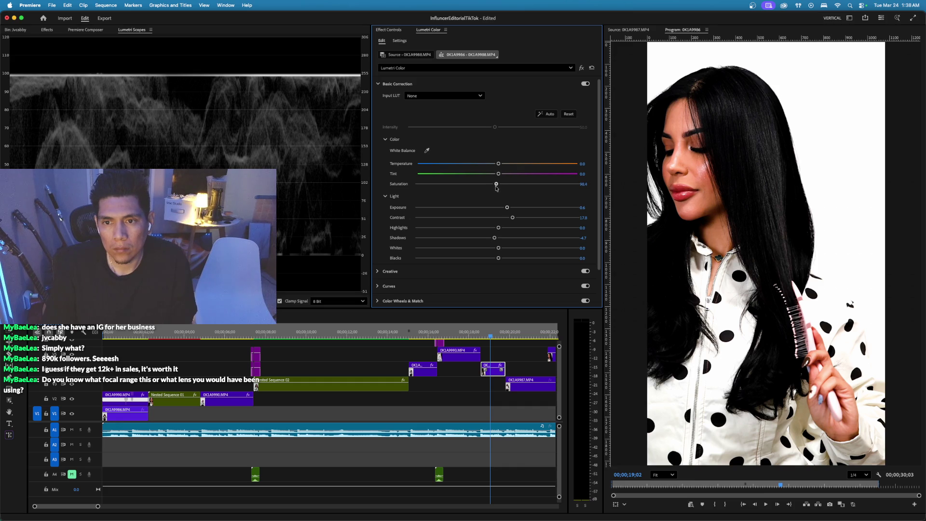
# Lower the 0K1A9987 clip's Exposure to 0.1.
pyautogui.click(519, 333)
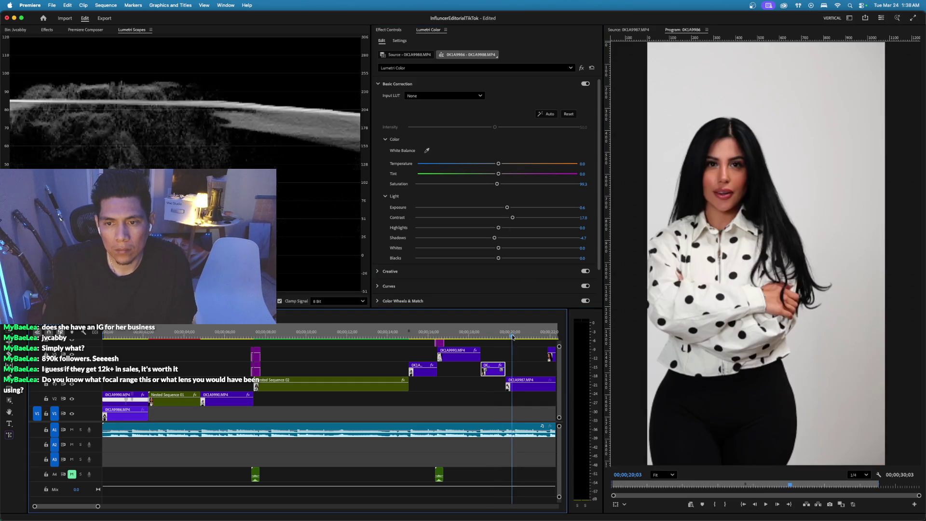
pyautogui.click(524, 388)
pyautogui.hscroll(5, 524, 388)
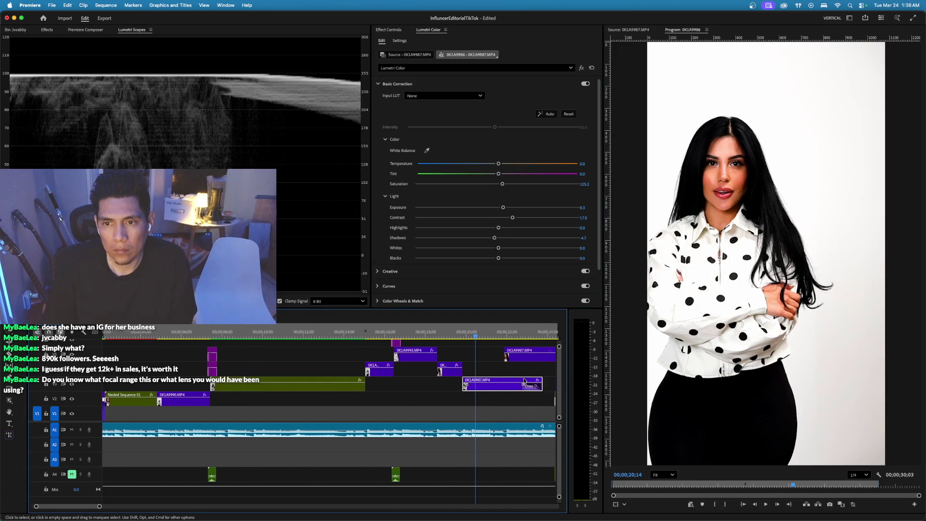
pyautogui.moveTo(503, 208); pyautogui.dragTo(499, 186)
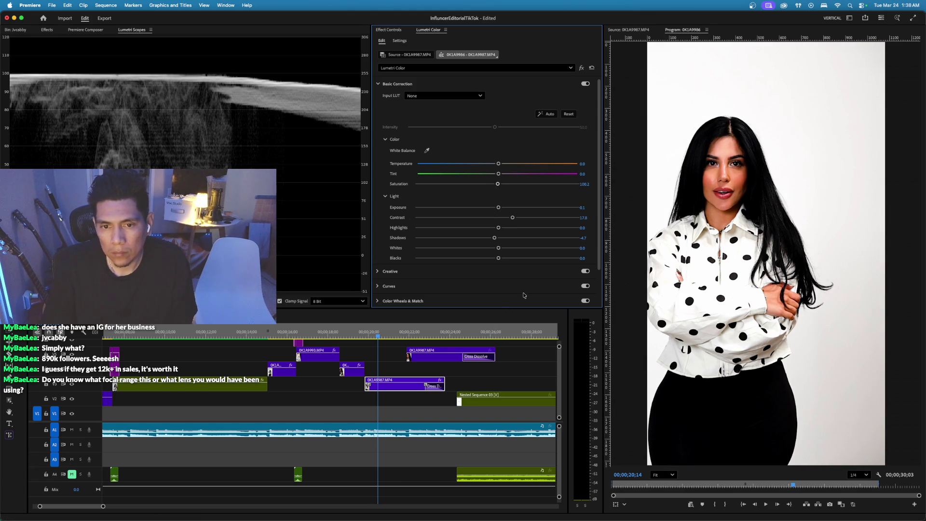
pyautogui.click(382, 288)
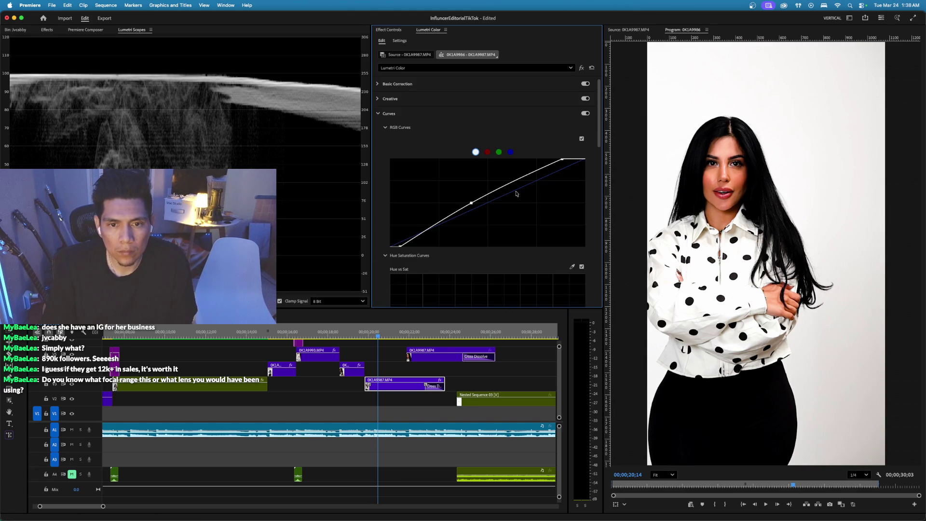
# Nudge the RGB curve's top point on 0K1A9987, then play the ending from about 23 seconds through the end card.
pyautogui.moveTo(566, 160); pyautogui.dragTo(571, 159)
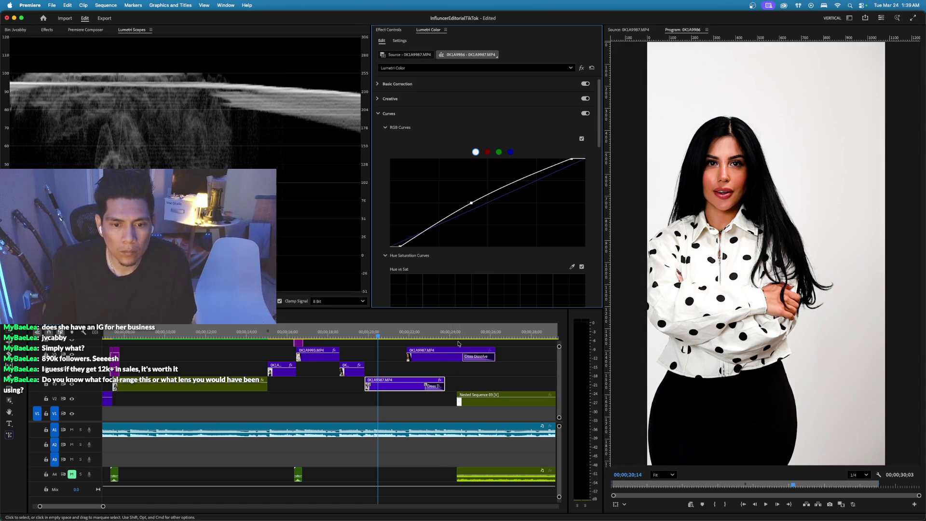
pyautogui.click(440, 341)
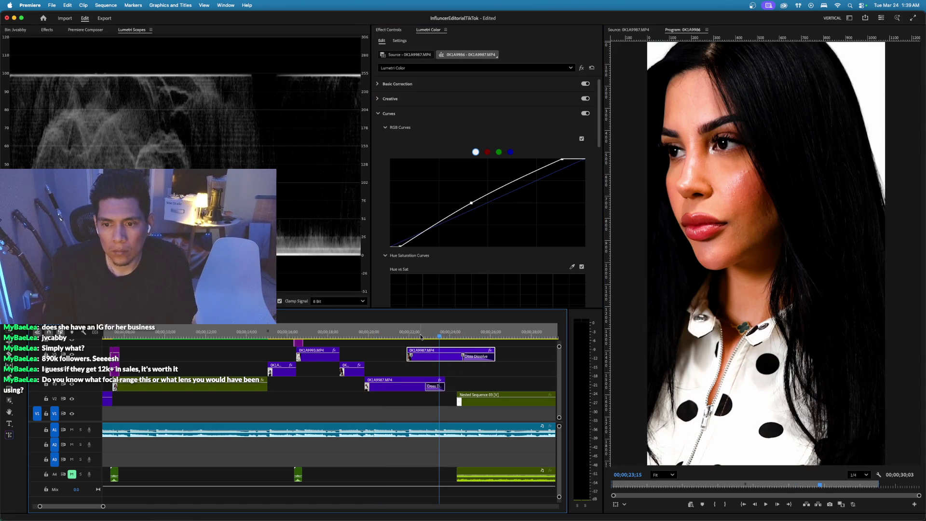
pyautogui.press('space')
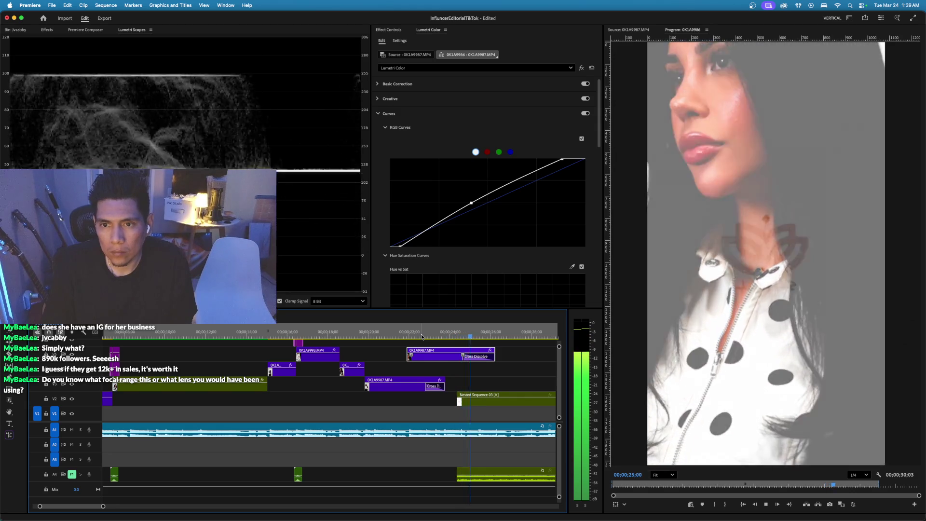
pyautogui.press('Return')
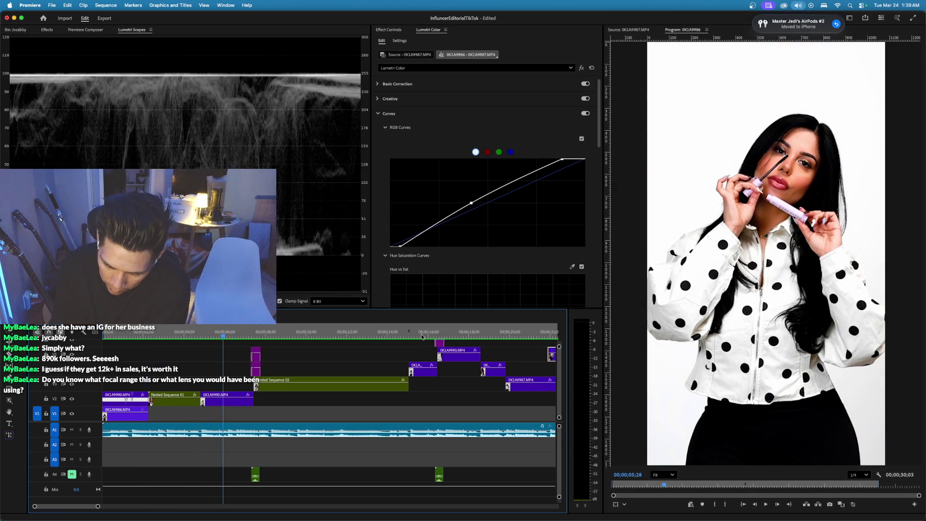
# Replay the sequence from the start, then park the playhead on the wide shot at 21;08.
pyautogui.press('Home')
pyautogui.press('space')
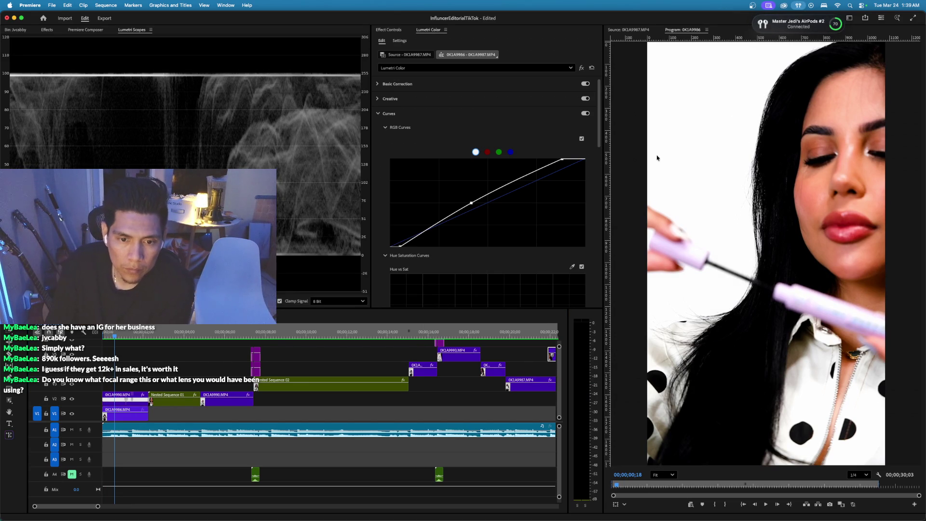
pyautogui.click(400, 331)
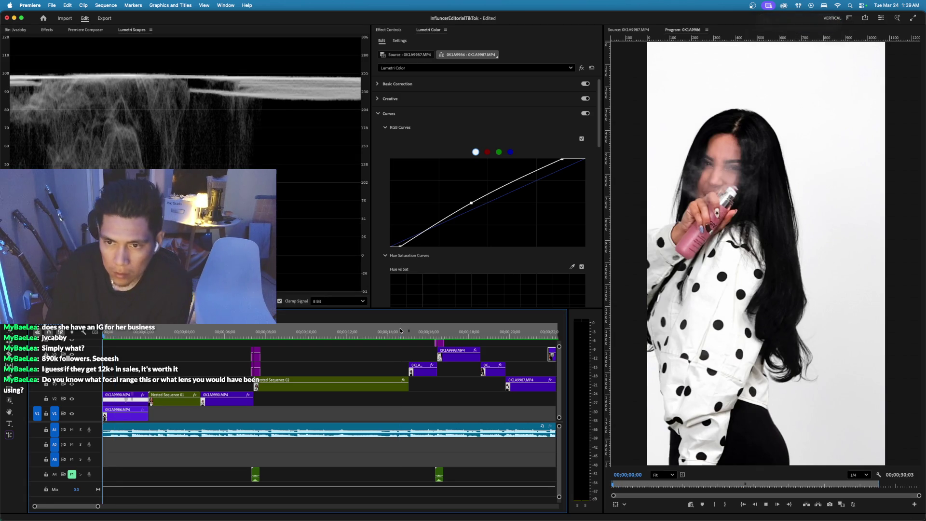
pyautogui.press('space')
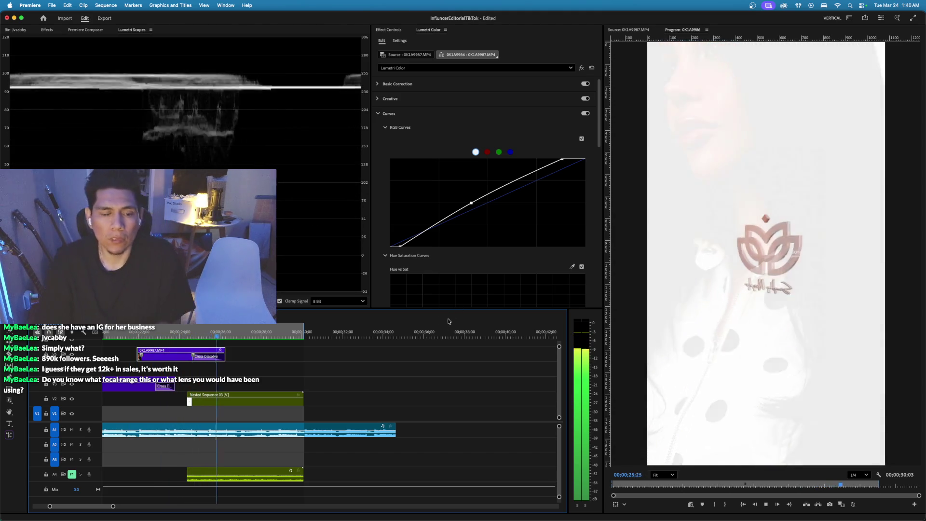
pyautogui.click(180, 332)
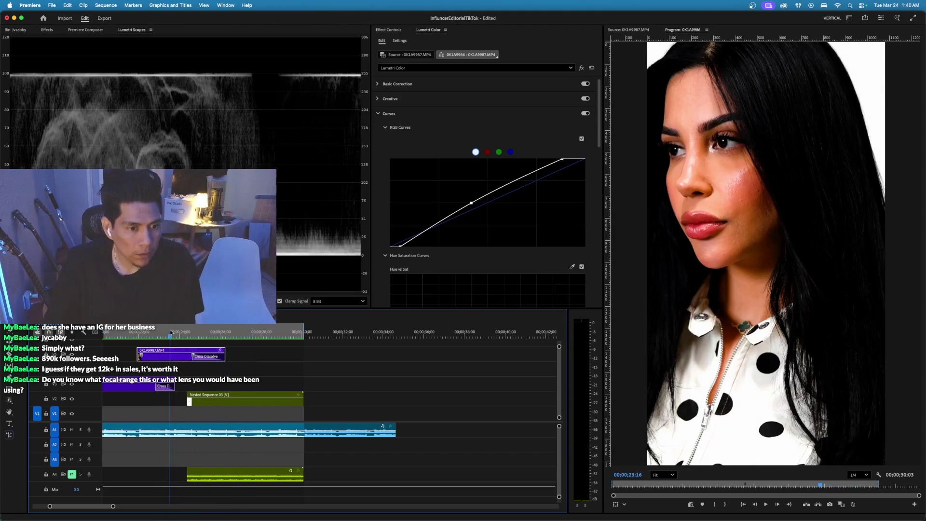
pyautogui.click(389, 84)
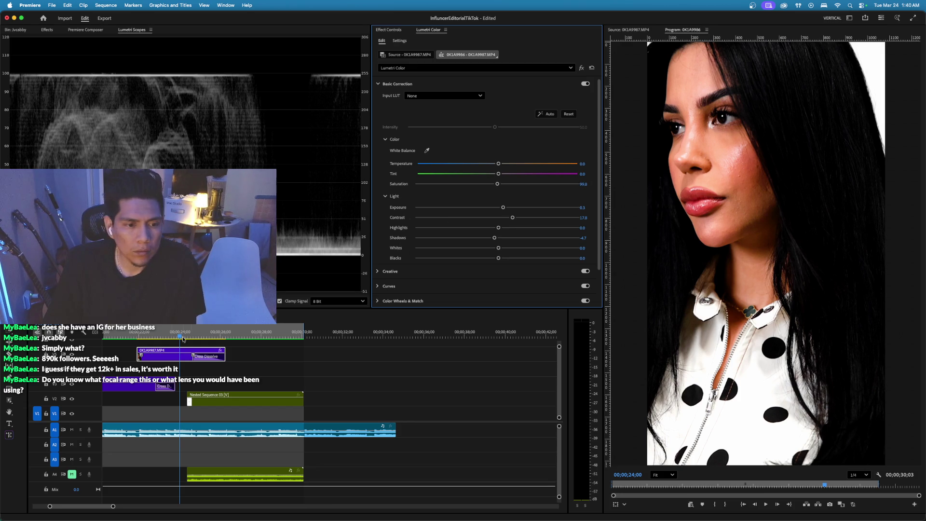
pyautogui.scroll(4, 174, 333)
pyautogui.click(265, 334)
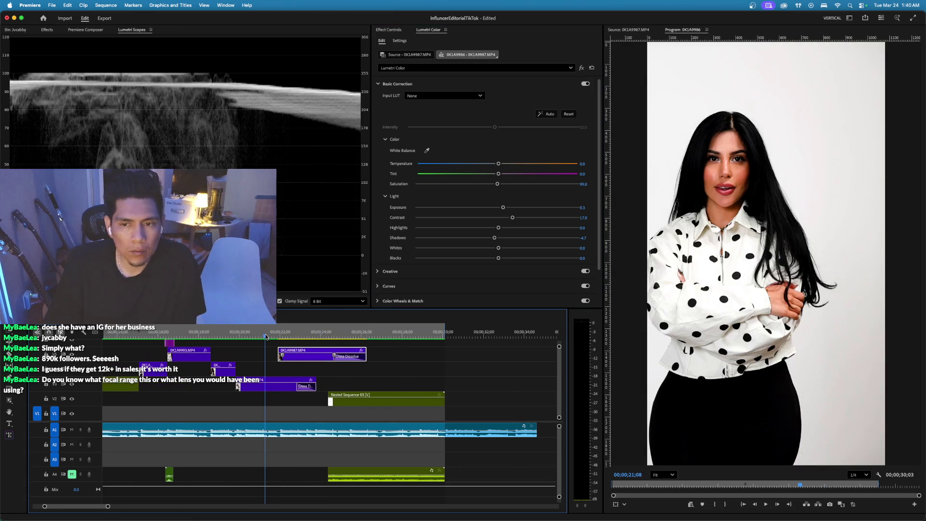
# Play from the 21;08 wide shot through the product clips to review the grade.
pyautogui.press('space')
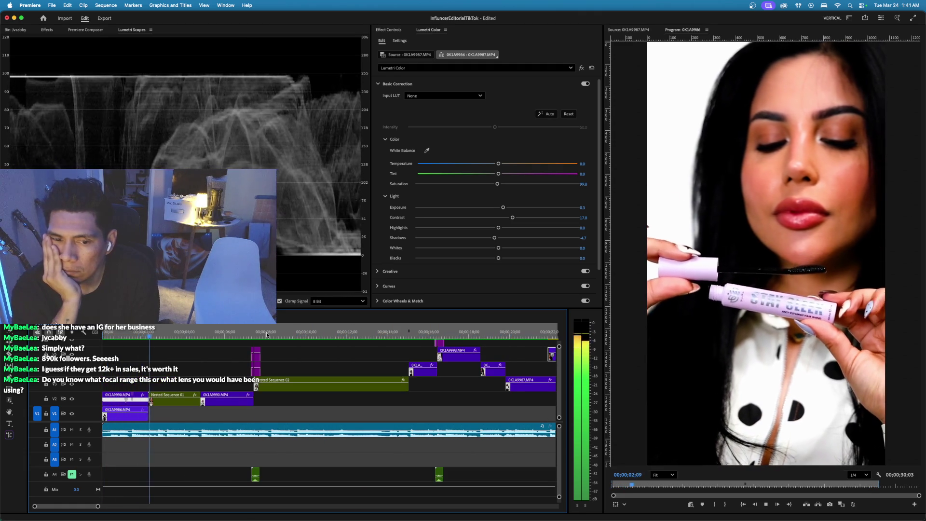
# Stop playback on the fully formed logo end card and raise its Contrast to 27.8.
pyautogui.press('space')
pyautogui.hscroll(10, 277, 347)
pyautogui.hscroll(3, 277, 347)
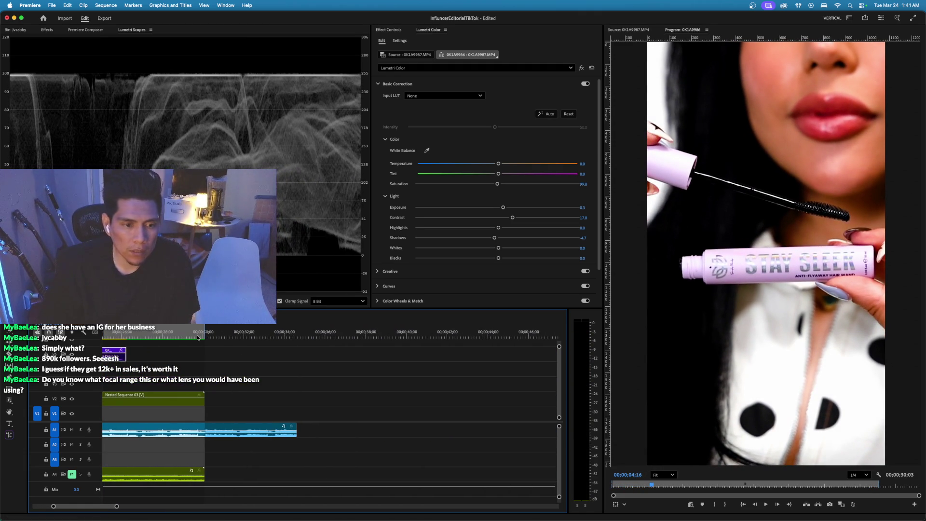
pyautogui.click(183, 336)
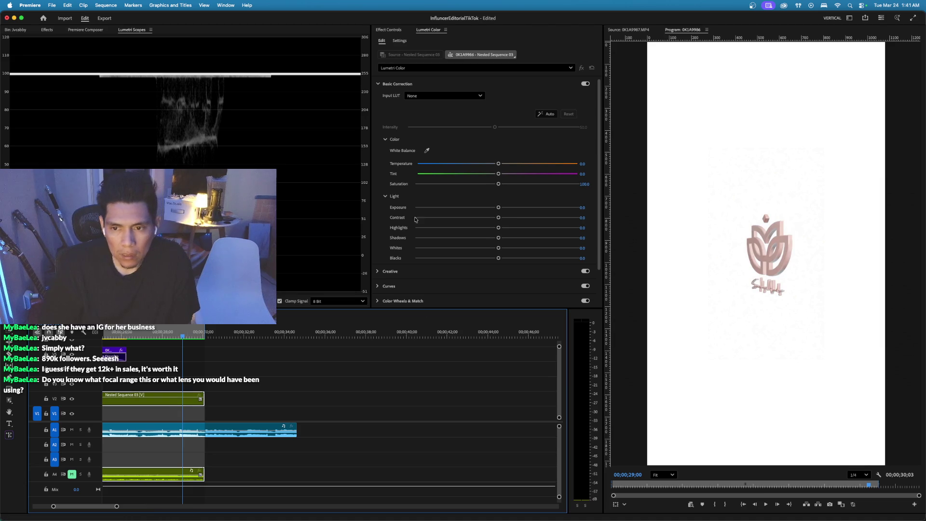
pyautogui.hscroll(1, 100, 353)
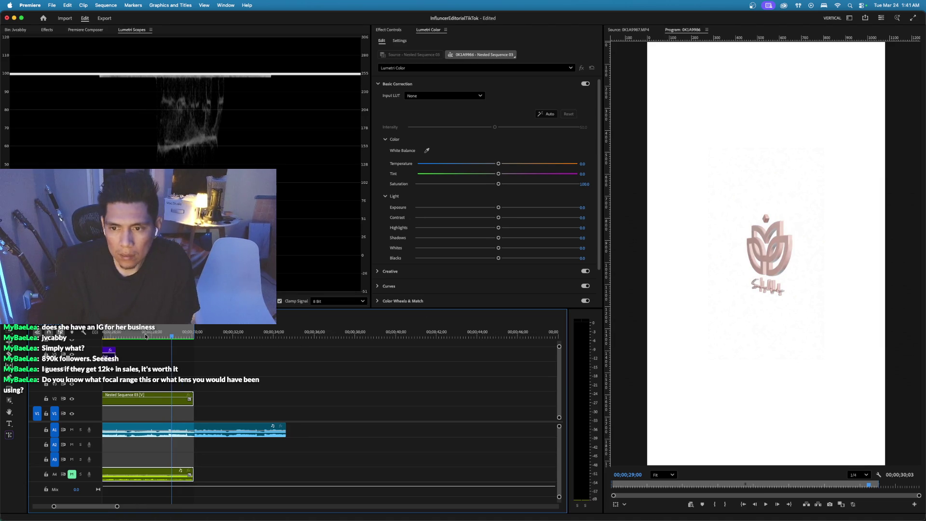
pyautogui.moveTo(146, 336); pyautogui.dragTo(147, 340)
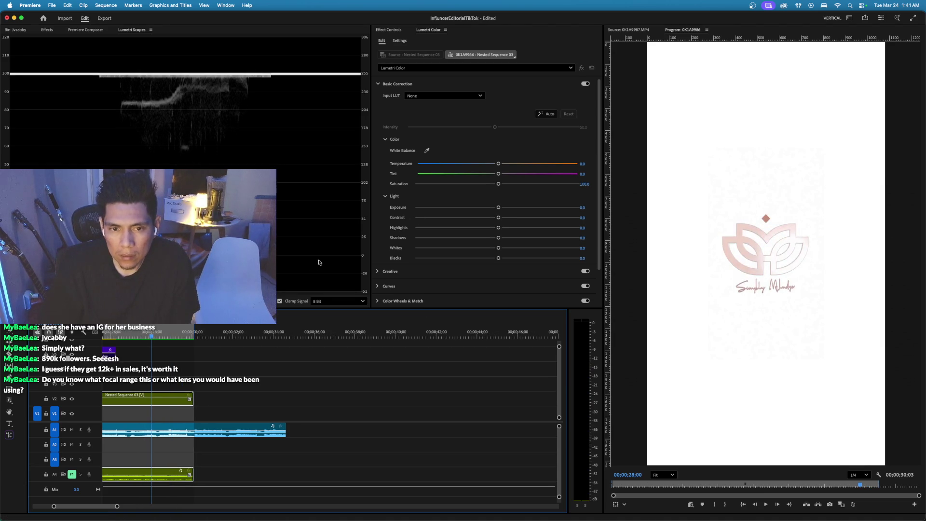
pyautogui.moveTo(499, 218); pyautogui.dragTo(513, 218)
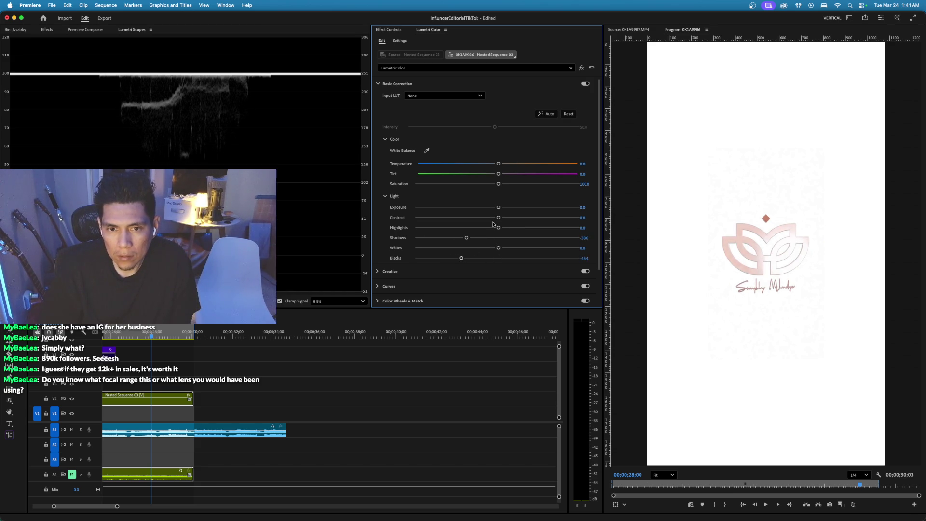
pyautogui.click(377, 286)
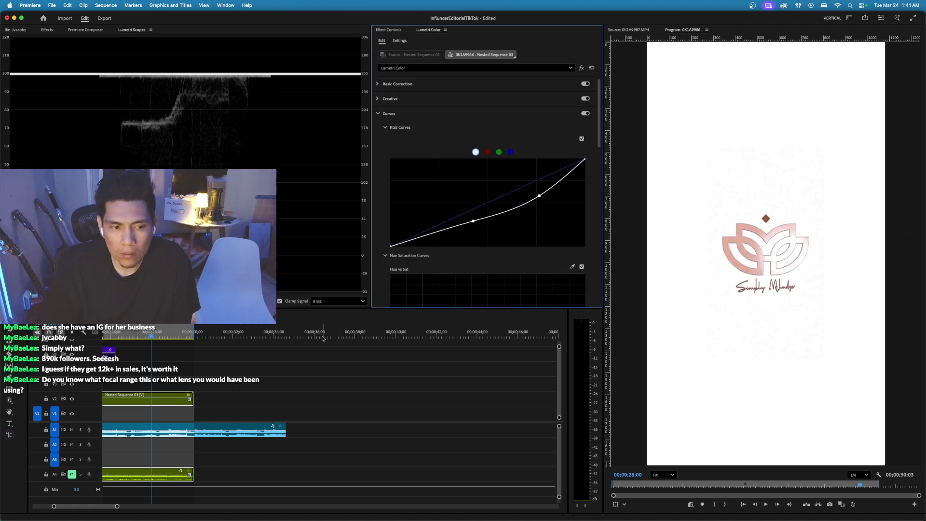
pyautogui.hscroll(-5, 106, 400)
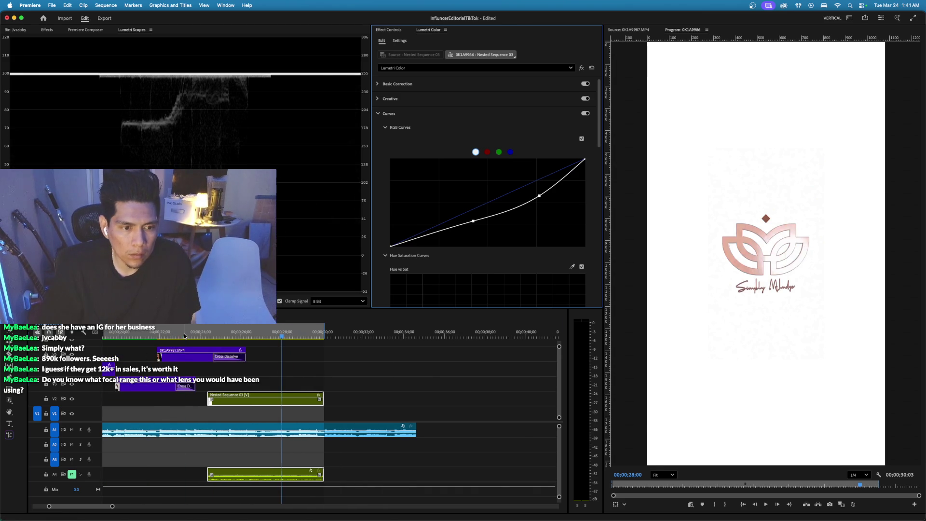
# Play from about 23;07 to check the end card grade, stopping on the hair spray shot.
pyautogui.click(184, 336)
pyautogui.press('space')
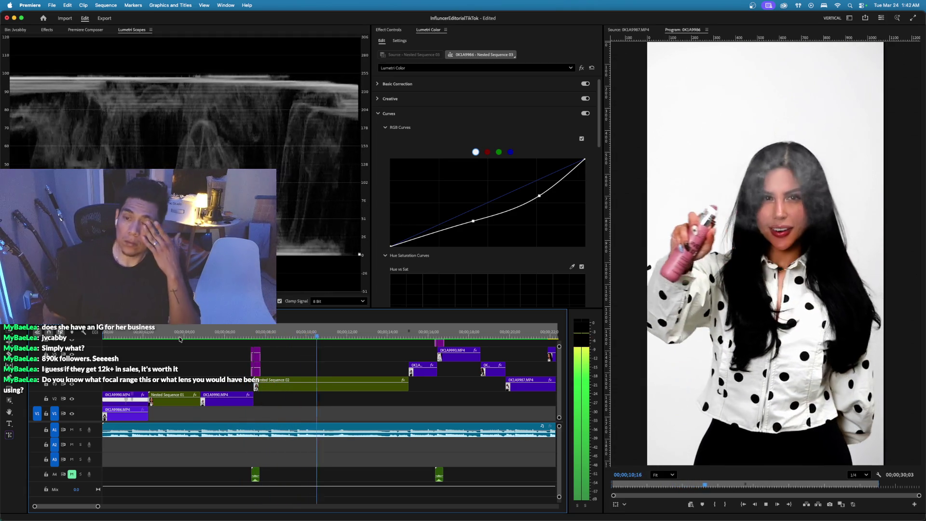
pyautogui.press('space')
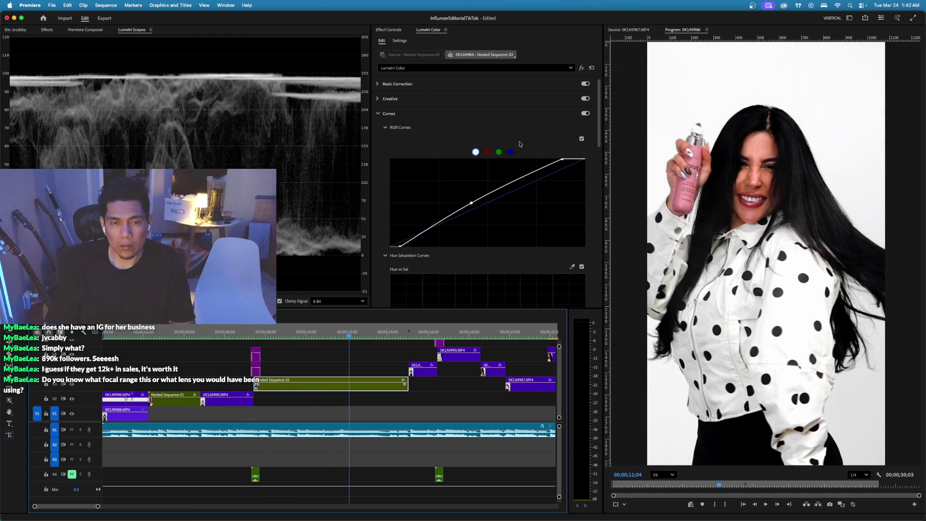
# Set the spray shot's Exposure to 0.7 and Contrast to 23.7.
pyautogui.click(393, 84)
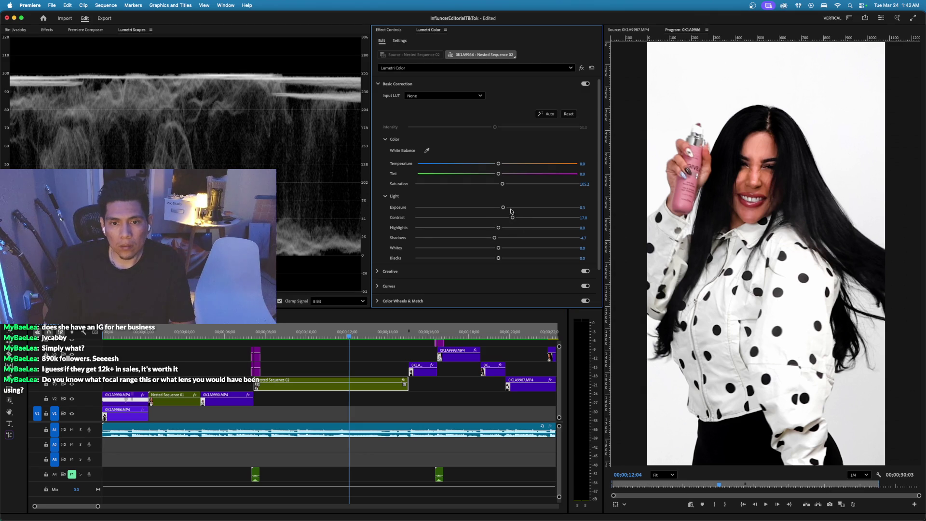
pyautogui.moveTo(504, 209); pyautogui.dragTo(509, 209)
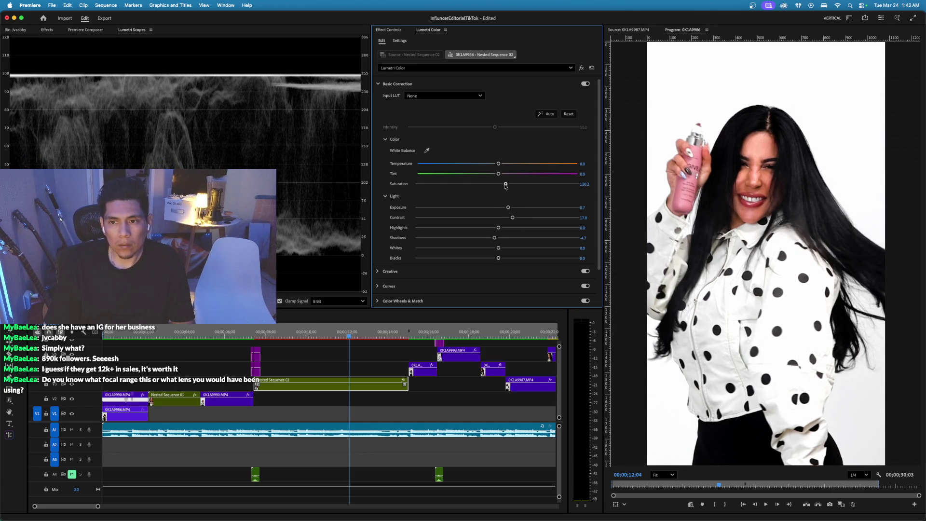
pyautogui.moveTo(512, 217); pyautogui.dragTo(517, 218)
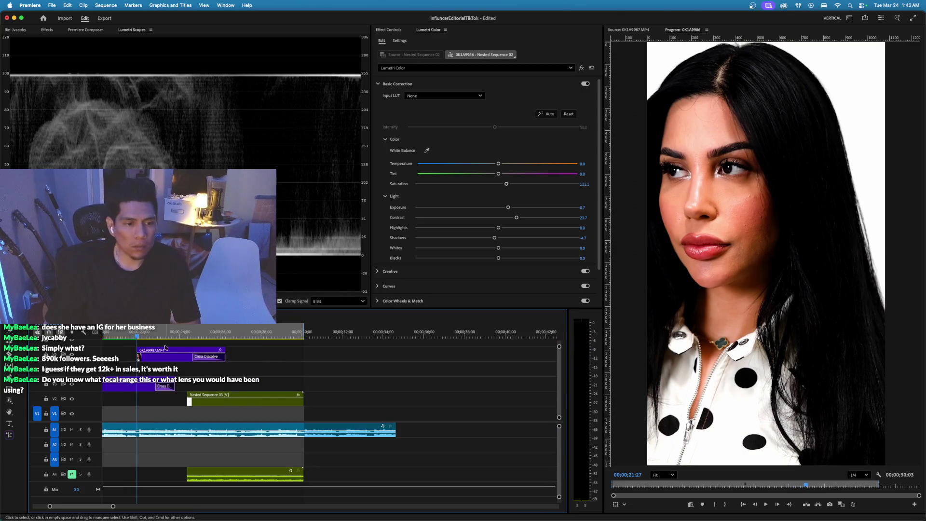
# Set the 0K1A9987 clip's Exposure to 0.3.
pyautogui.press('space')
pyautogui.click(135, 387)
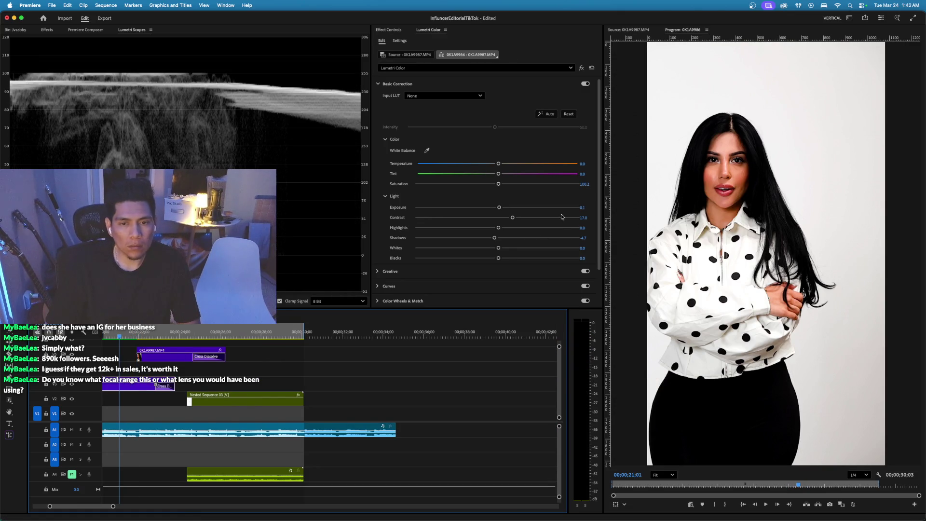
pyautogui.moveTo(498, 208); pyautogui.dragTo(503, 209)
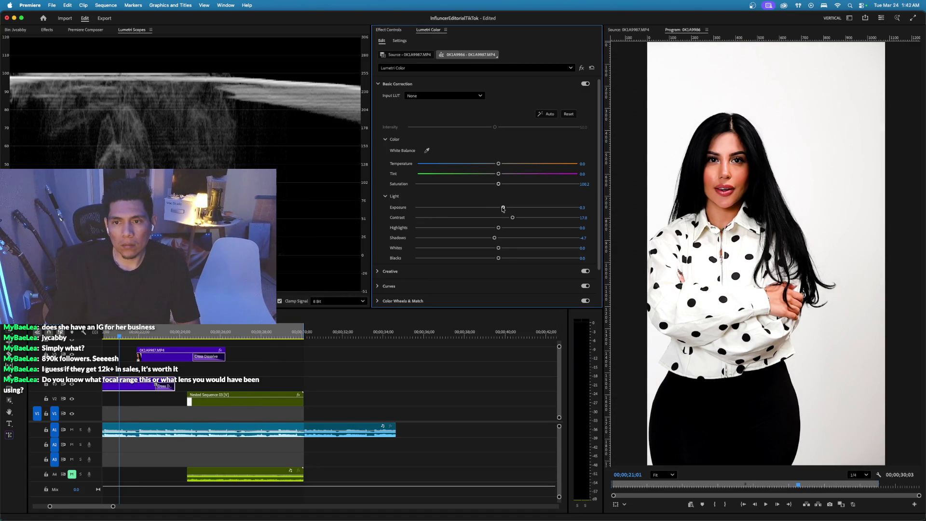
pyautogui.scroll(-3, 444, 256)
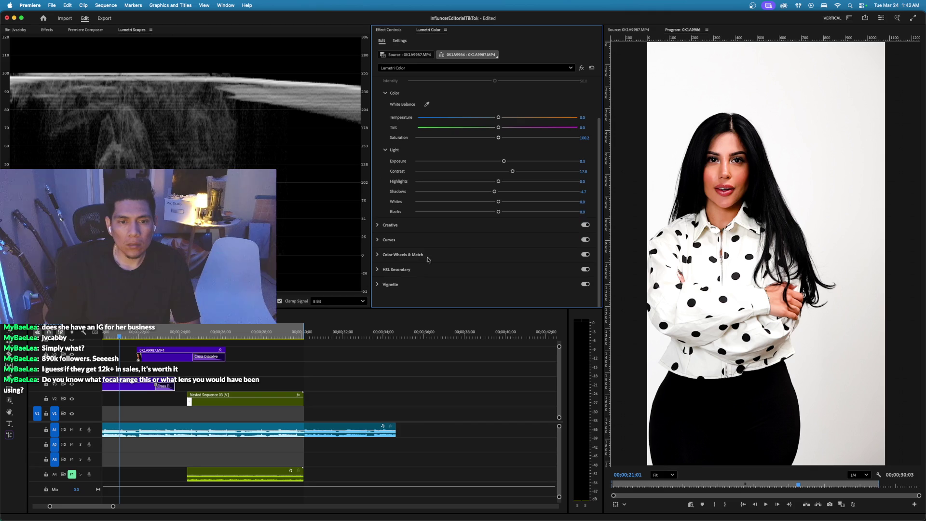
pyautogui.click(390, 240)
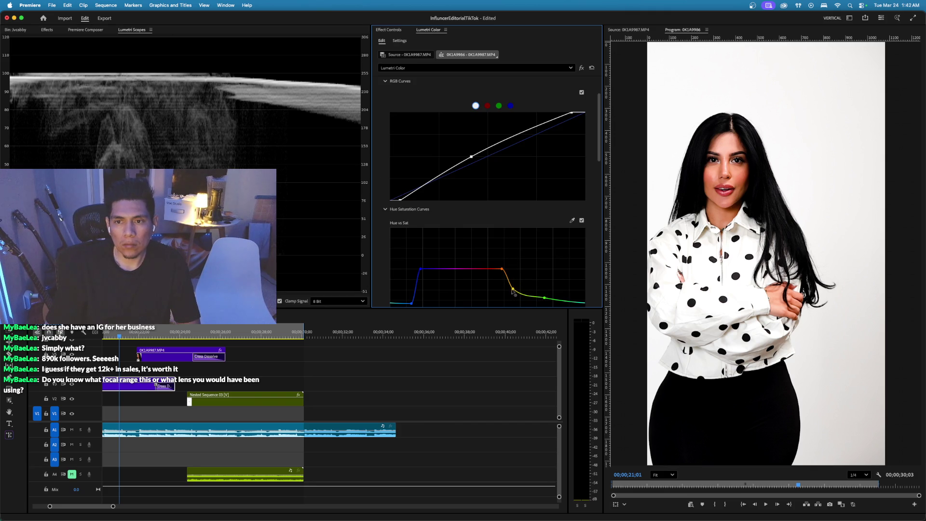
# Add a point on the close-up's Hue vs Sat curve to mute yellow-green hues, then play it back.
pyautogui.click(161, 332)
pyautogui.click(169, 356)
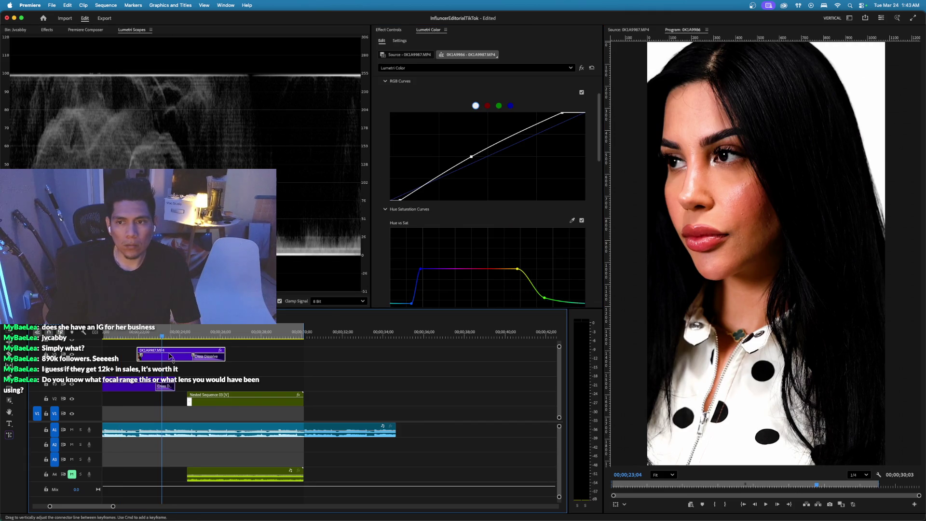
pyautogui.scroll(-1, 506, 263)
pyautogui.click(505, 255)
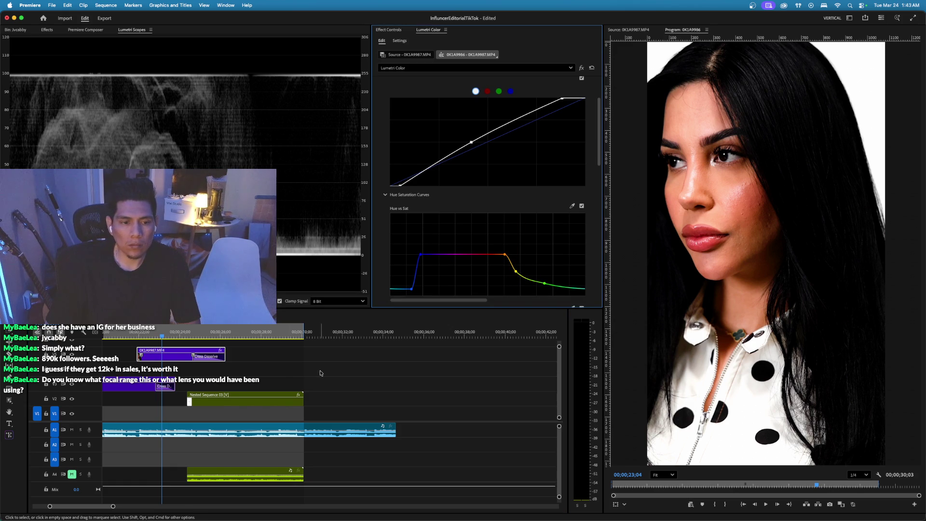
pyautogui.press('space')
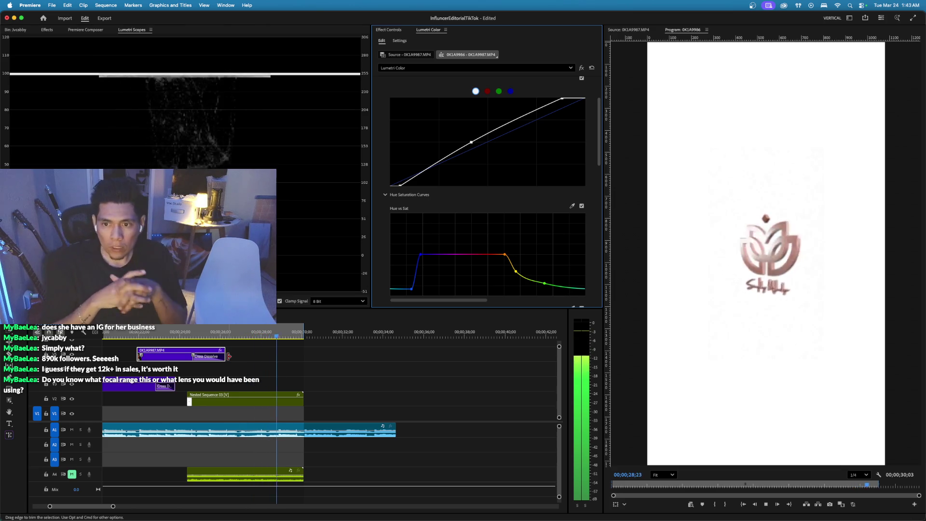
# Save the project and replay the opening of the graded edit.
pyautogui.press('super+s')
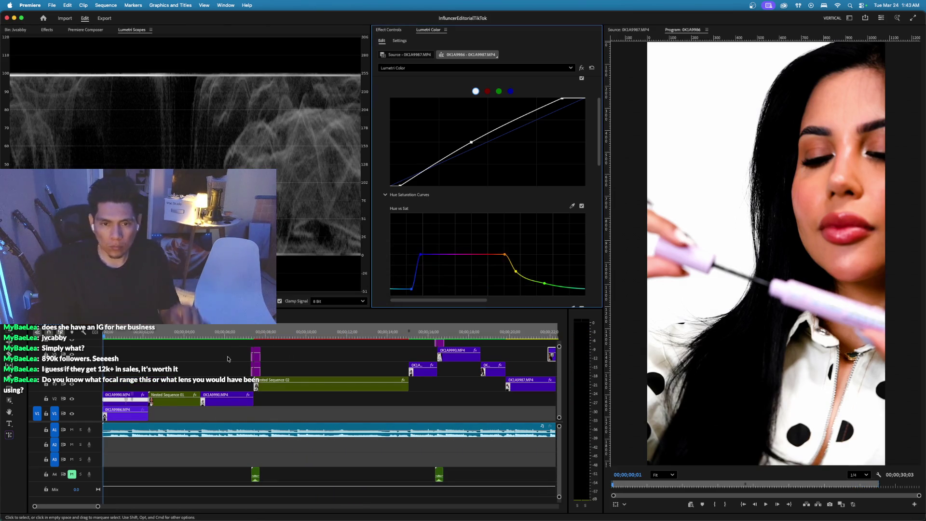
pyautogui.press('space')
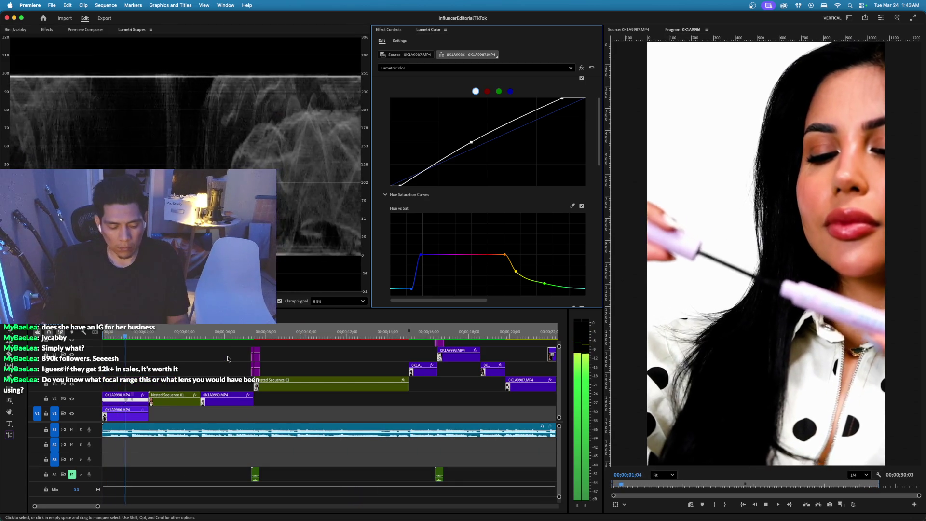
pyautogui.press('space')
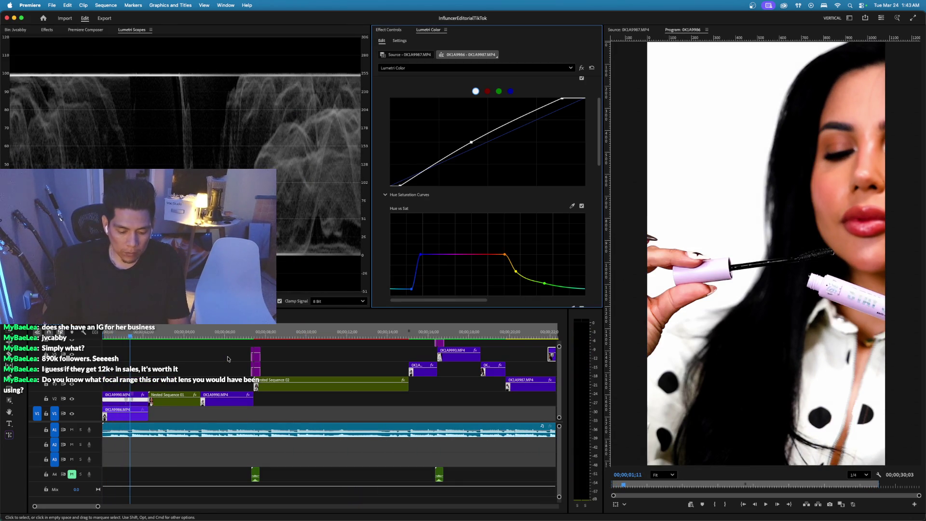
pyautogui.press('super+m')
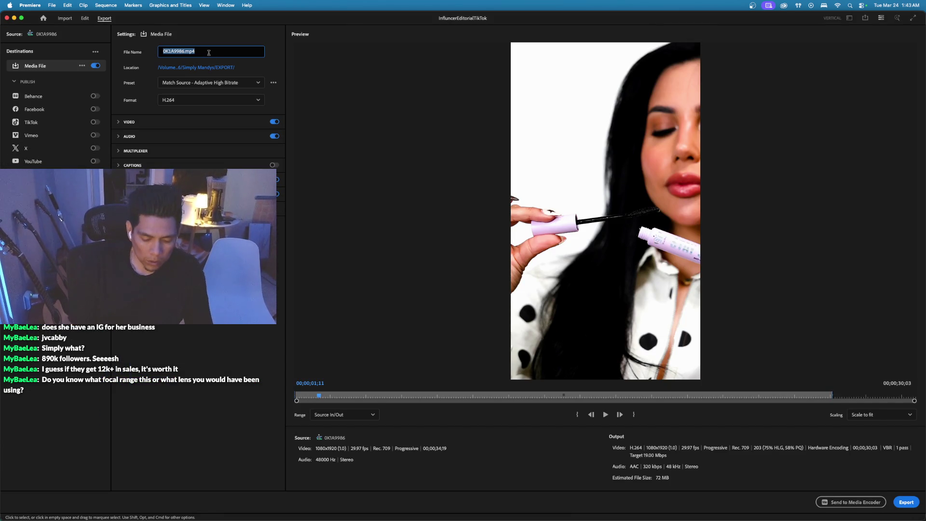
# Replace the default 0K1A9986.mp4 export file name by typing 'JMvcabby' as the new name.
pyautogui.write('J')
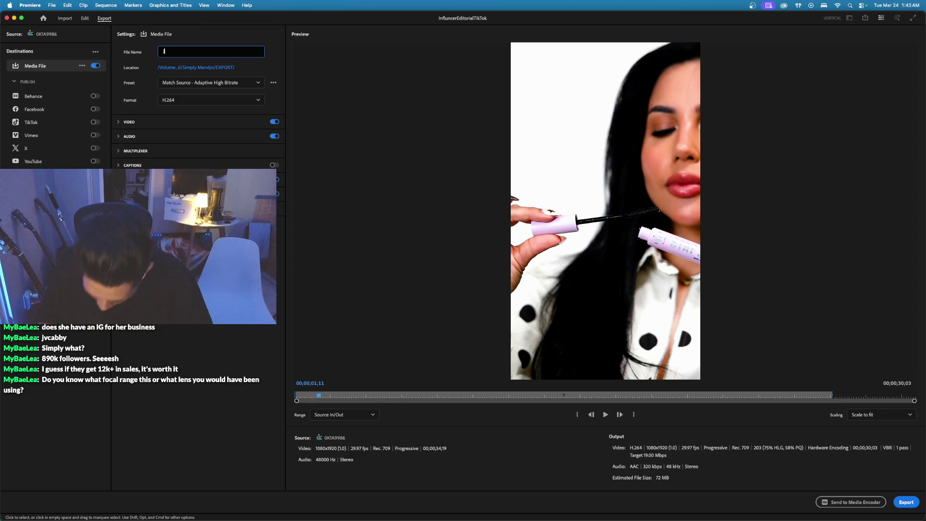
pyautogui.write('M')
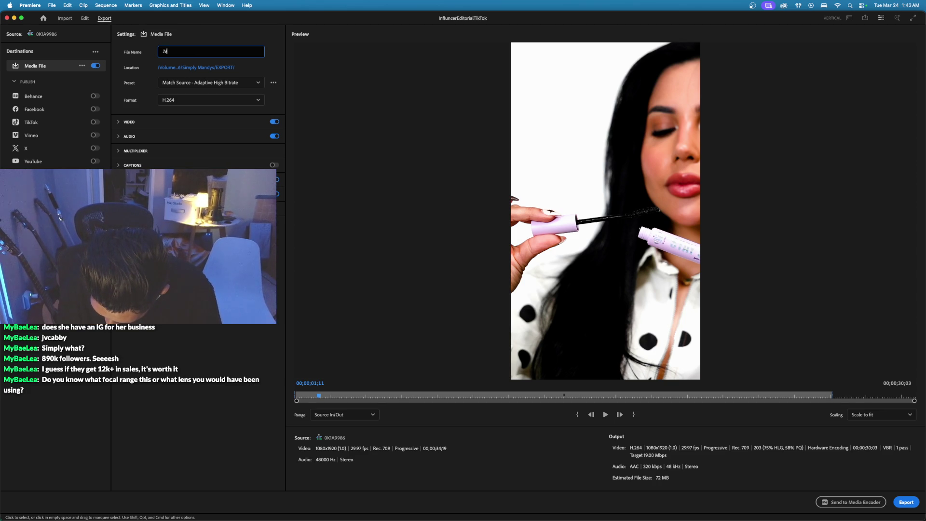
pyautogui.write('vcabby')
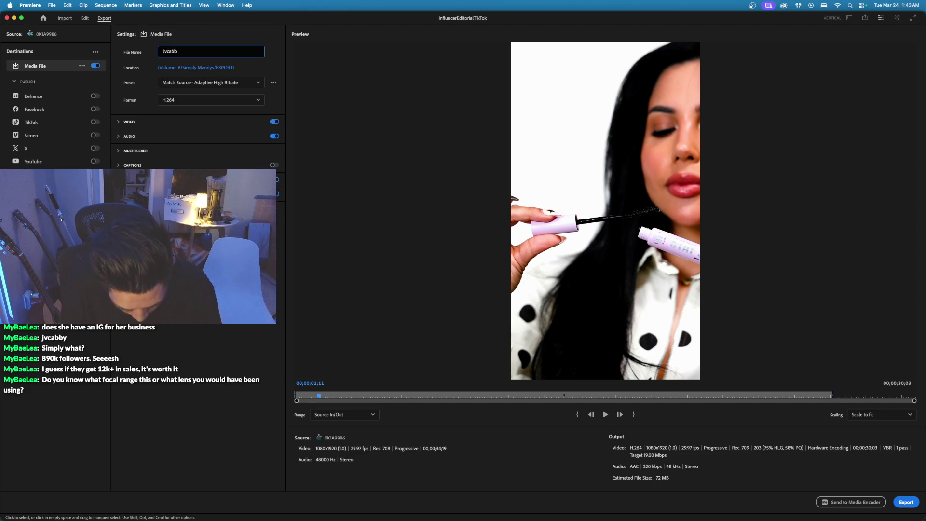